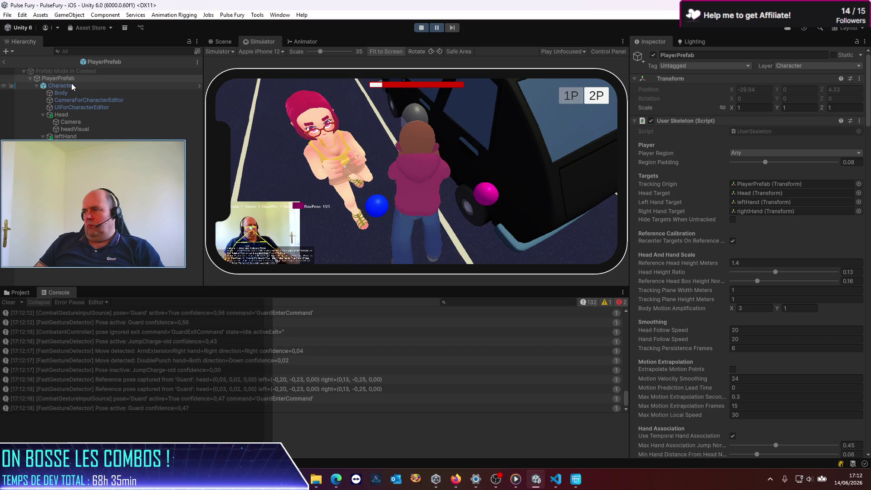
Step: Select PlayerPrefab in the Hierarchy and pause the running game
left_click(58, 88)
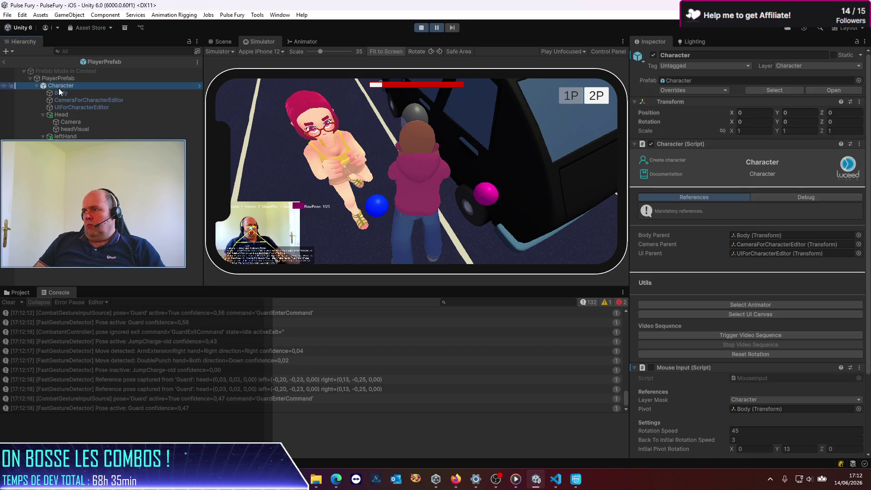
left_click(60, 80)
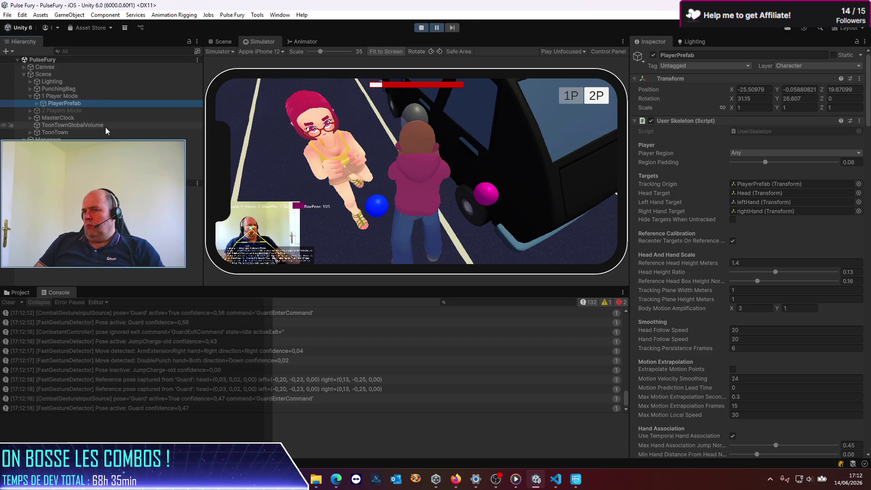
left_click(540, 167)
left_click(436, 27)
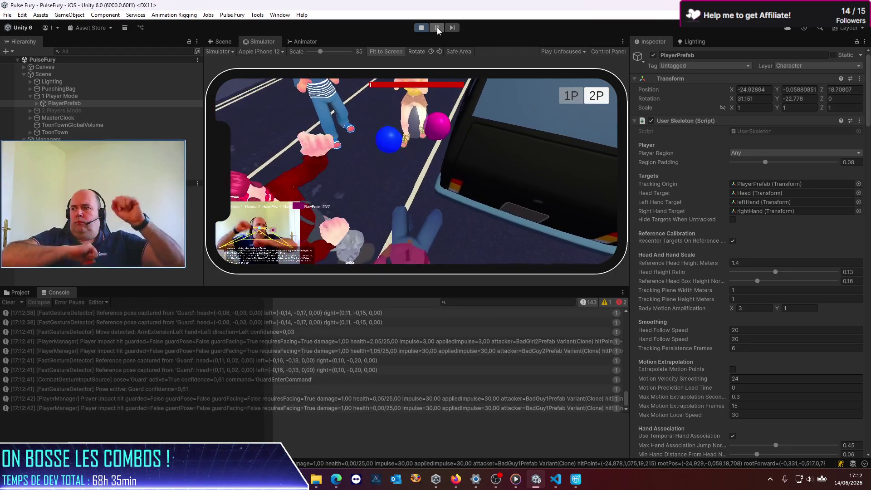
Step: Change PlayerPrefab's Transform Rotation X from 31.15 to 0 to level the camera
left_click(754, 98)
type("0")
key("Return")
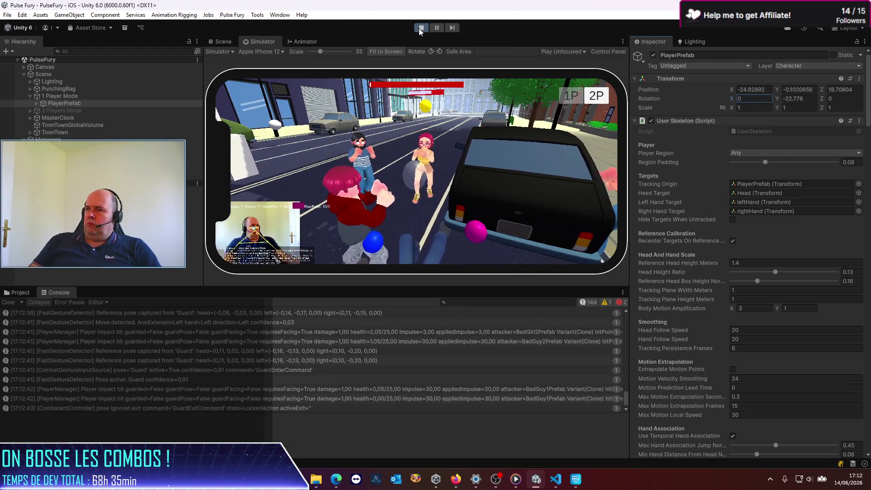
Step: Stop Play mode and open PlayerPrefab in Prefab Mode at its Combatant Controller settings
key("ctrl+p")
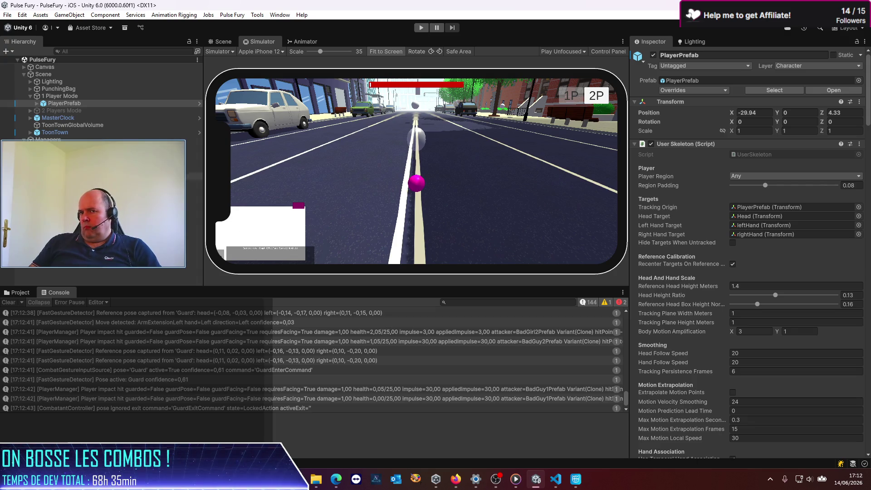
left_click(834, 90)
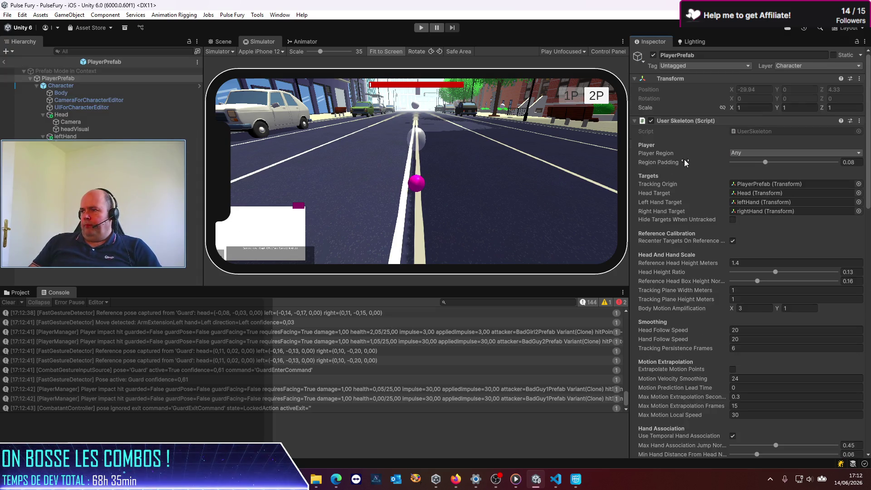
scroll(696, 231, "down", 10)
scroll(696, 233, "down", 5)
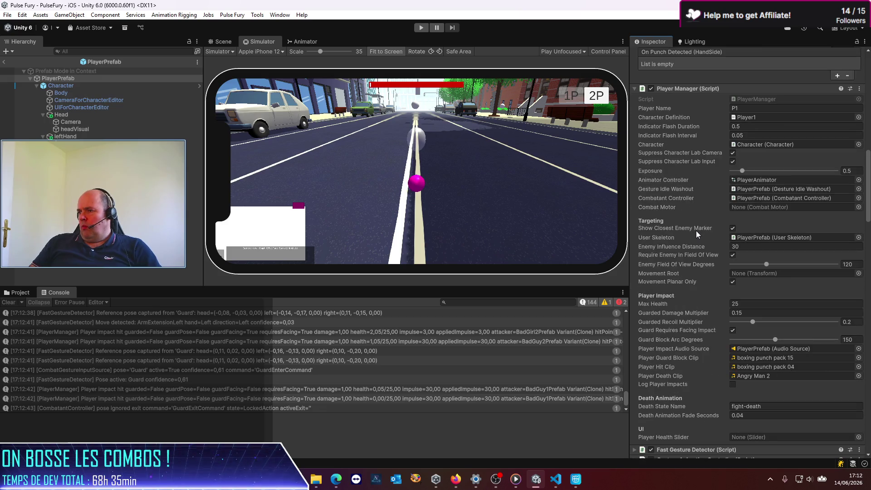
scroll(703, 218, "down", 9)
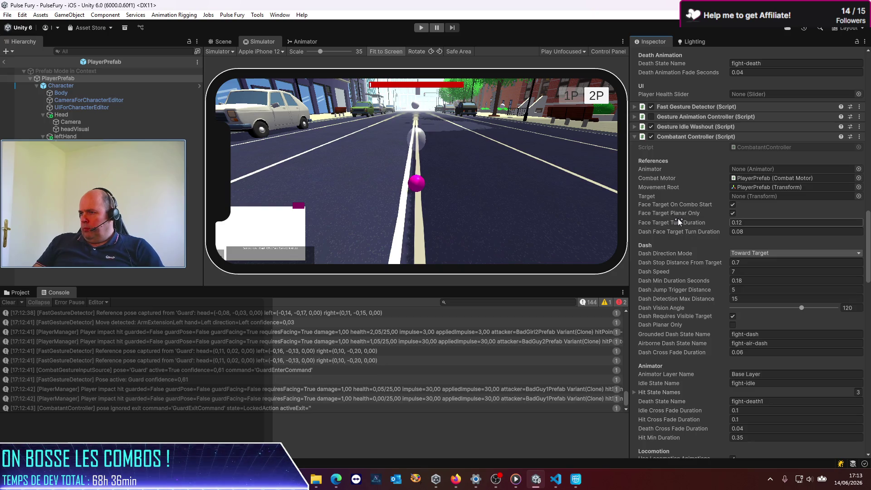
scroll(681, 243, "down", 3)
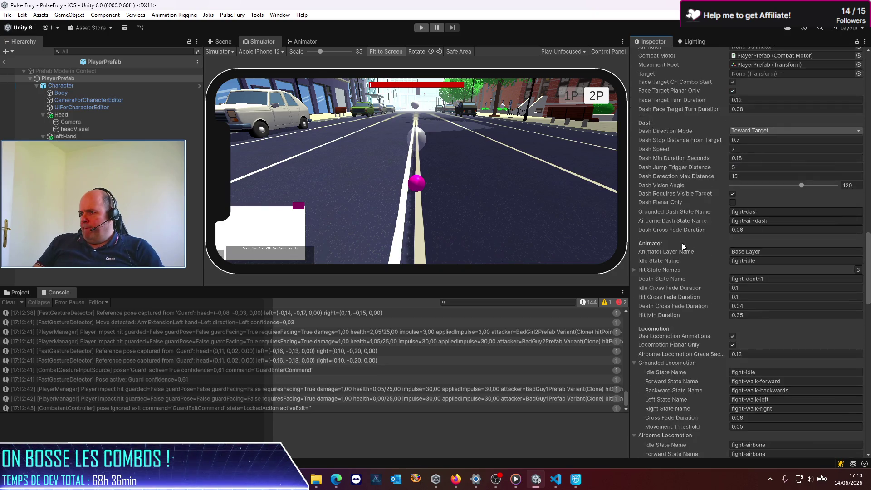
scroll(682, 243, "up", 1)
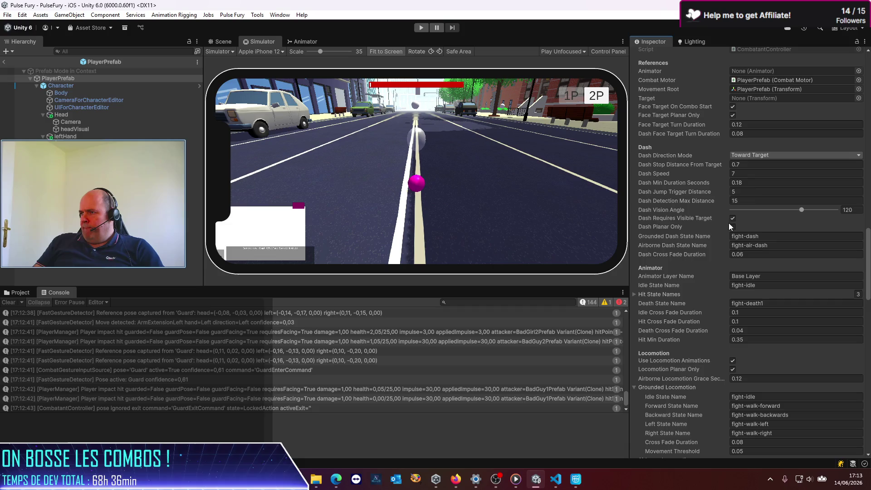
Step: Change Dash Speed from 7 to 11, save the prefab, and return to the scene
left_click(754, 174)
double_click(773, 173)
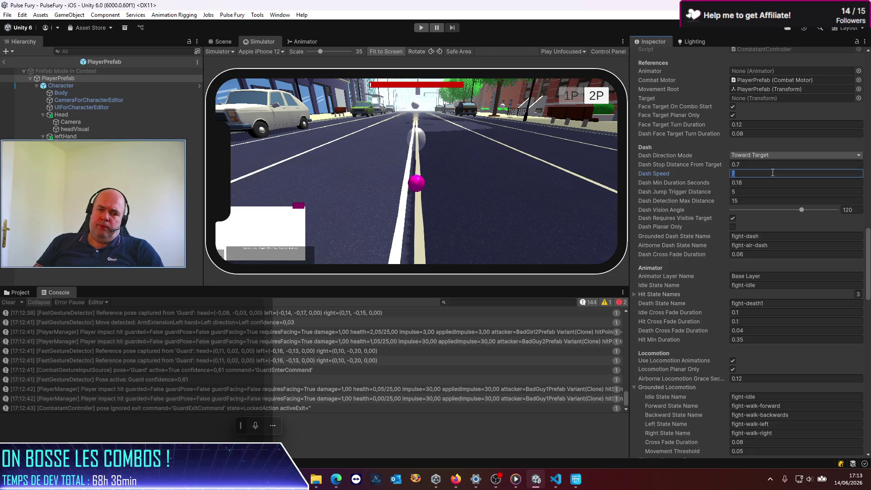
type("11")
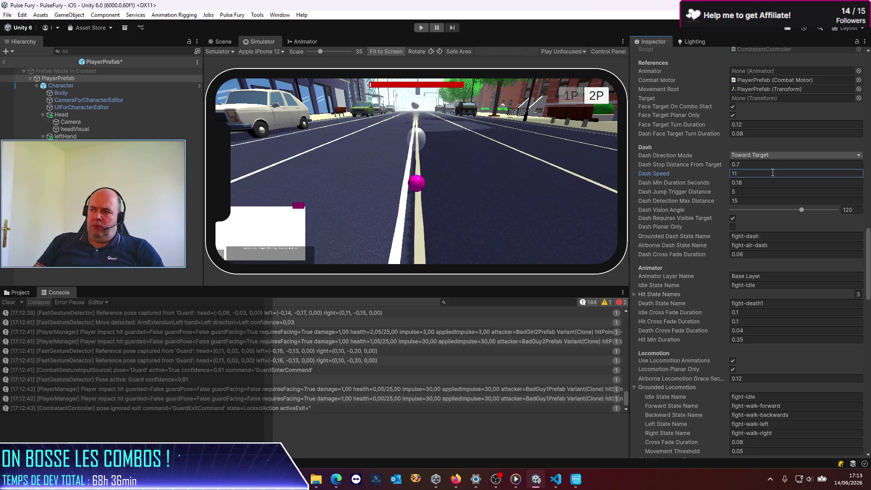
key("Return")
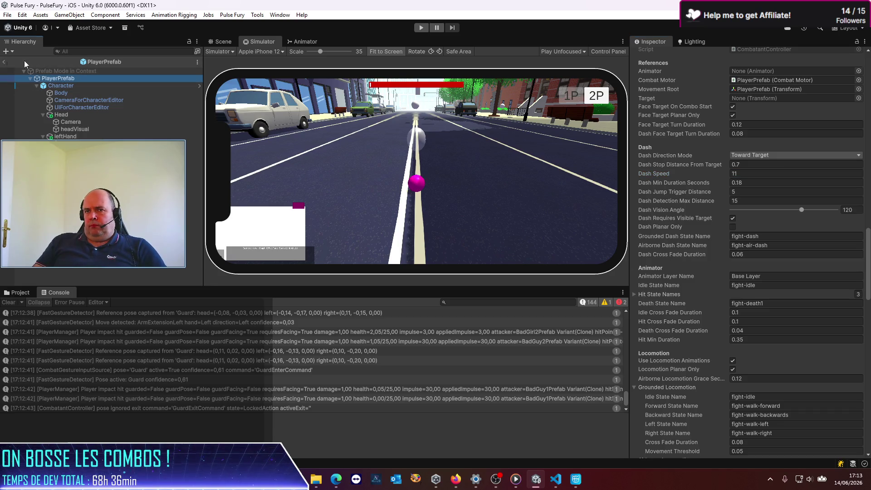
left_click(4, 61)
Step: Play-test the combos with Dash Speed 11, then stop Play mode and go to VS Code
left_click(423, 27)
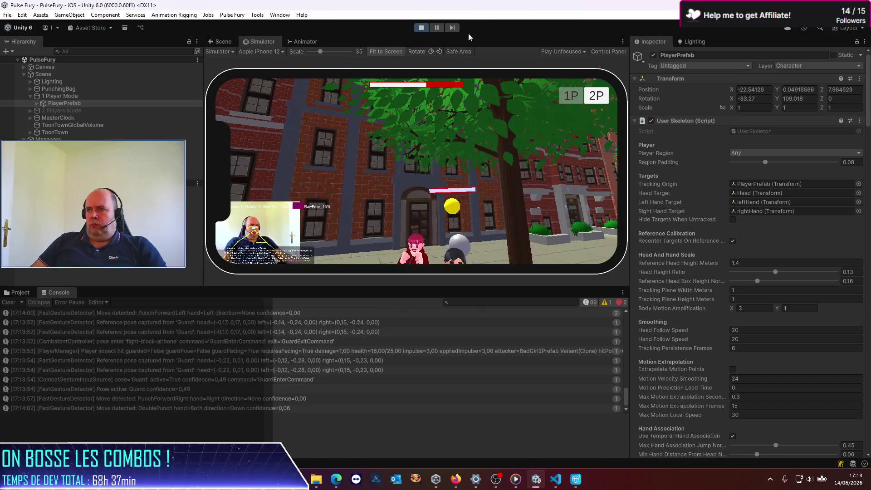
left_click(420, 28)
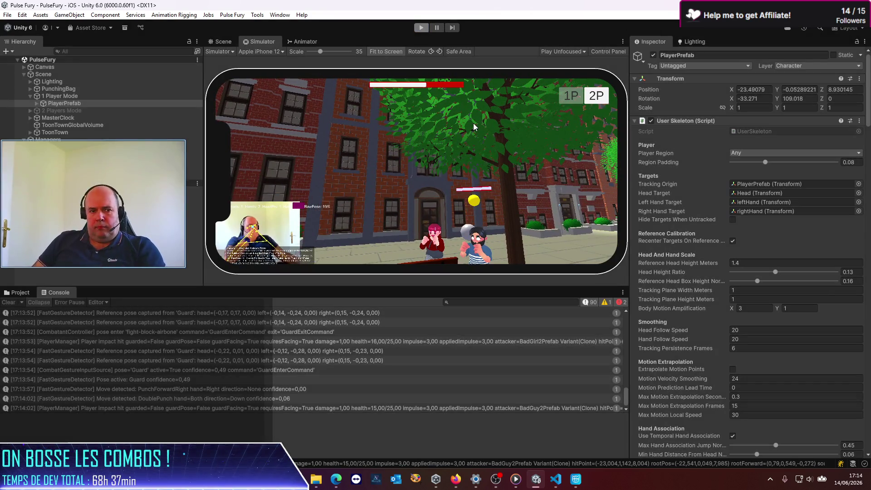
key("alt+Tab")
Step: Send Codex a French follow-up: the jump dash lands too close and adds unwanted X rotation
left_click(491, 360)
type("zlot")
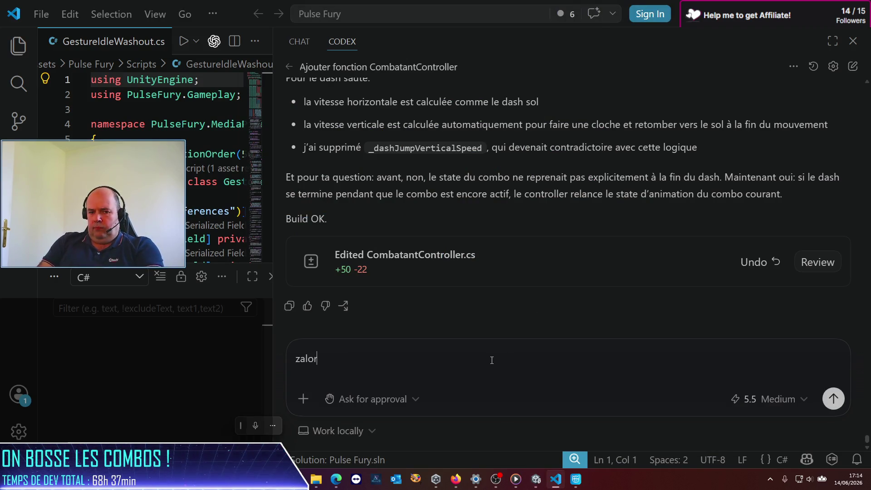
type(" cloche")
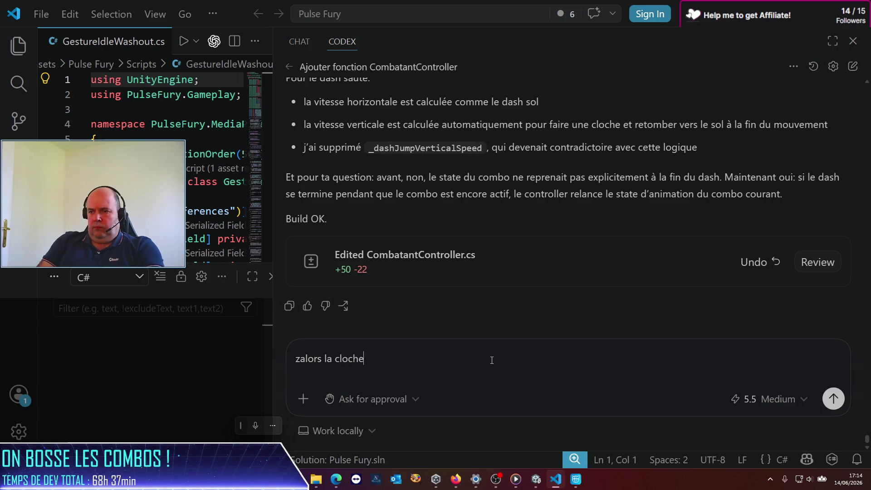
key("Delete")
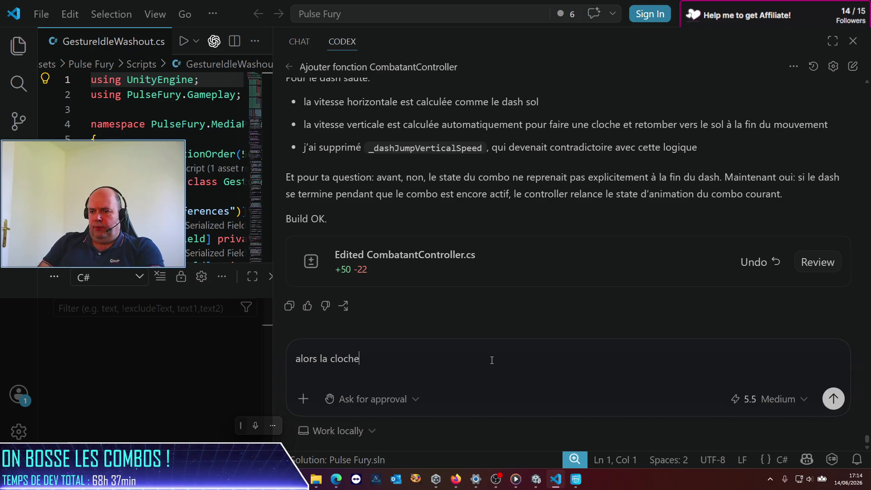
type("ouve")
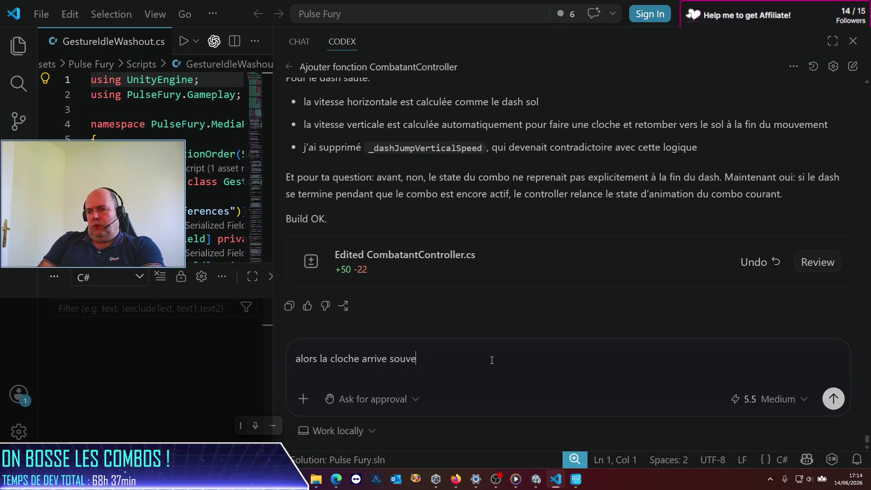
type("nt un peu trop pr")
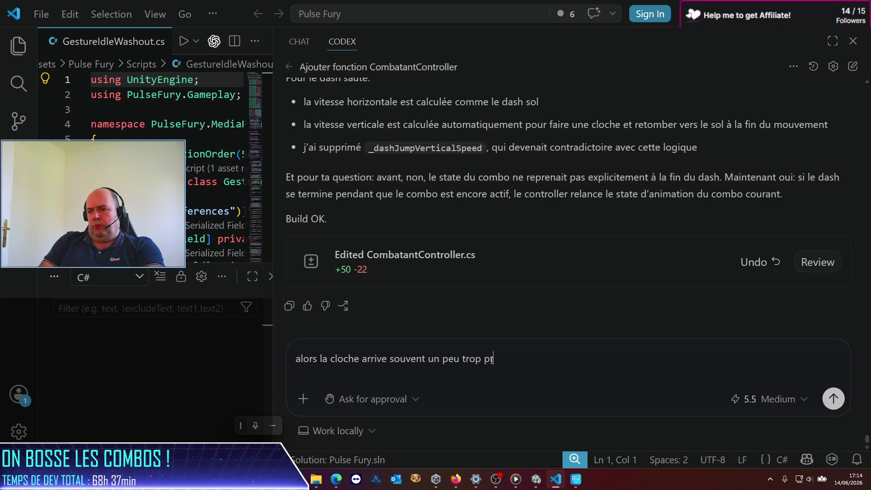
type("oche de sa cible ")
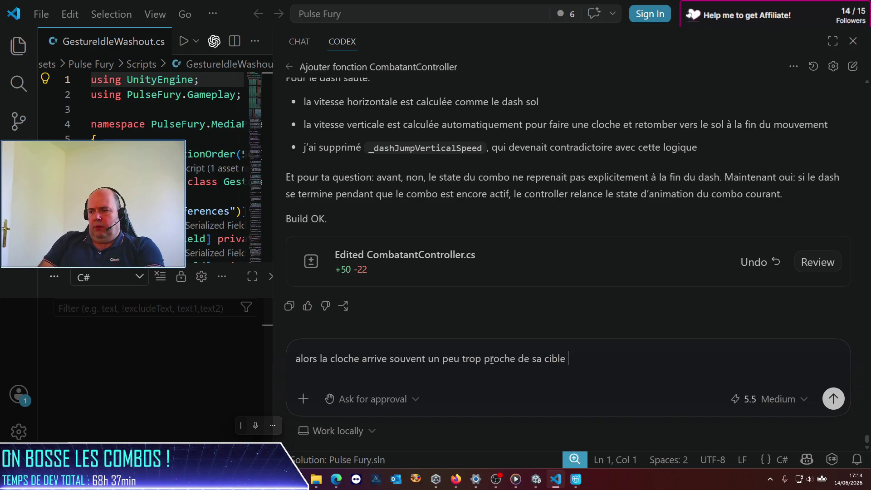
type("j'ai l'impression. D'autre p")
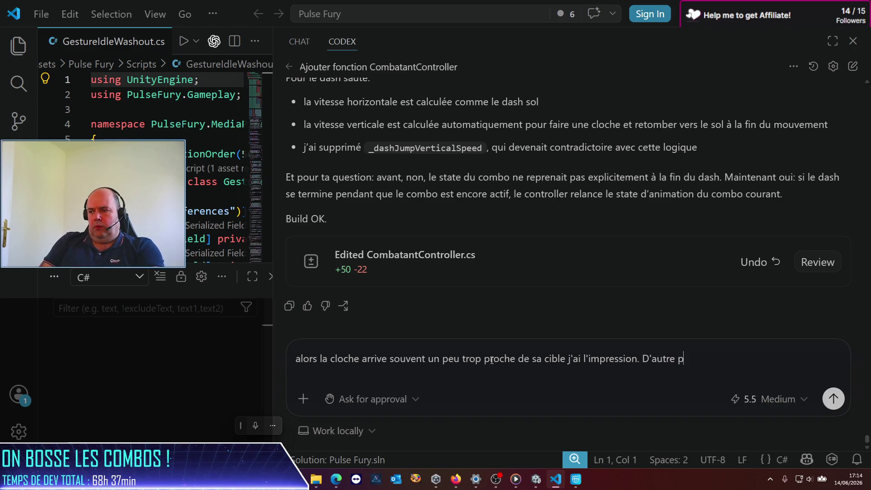
type("arf")
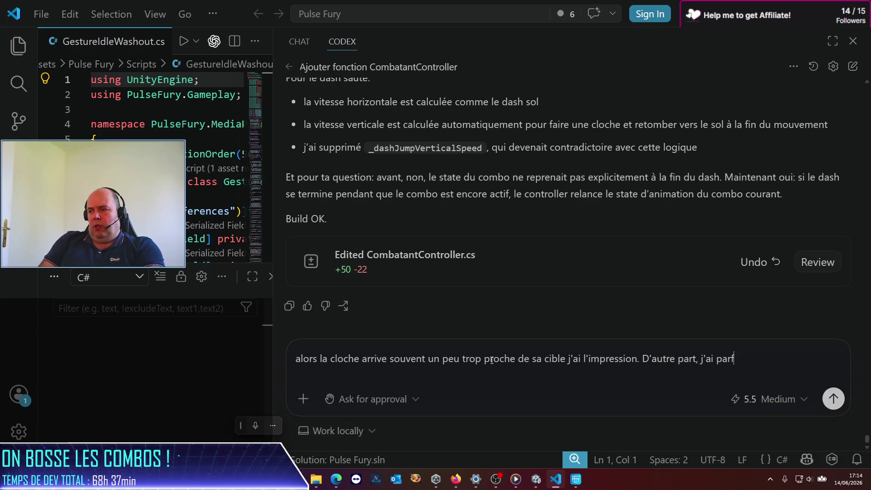
type("ois de la rota")
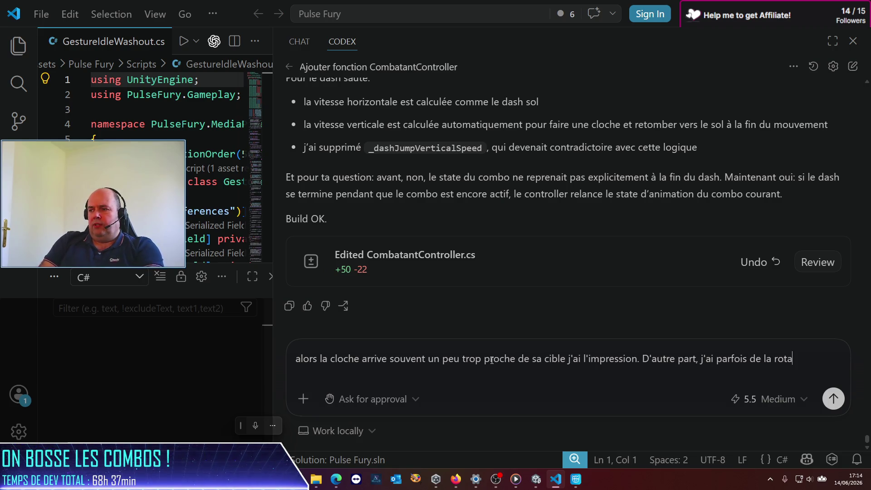
key("BackSpace")
key("BackSpace")
key("BackSpace")
type("en C")
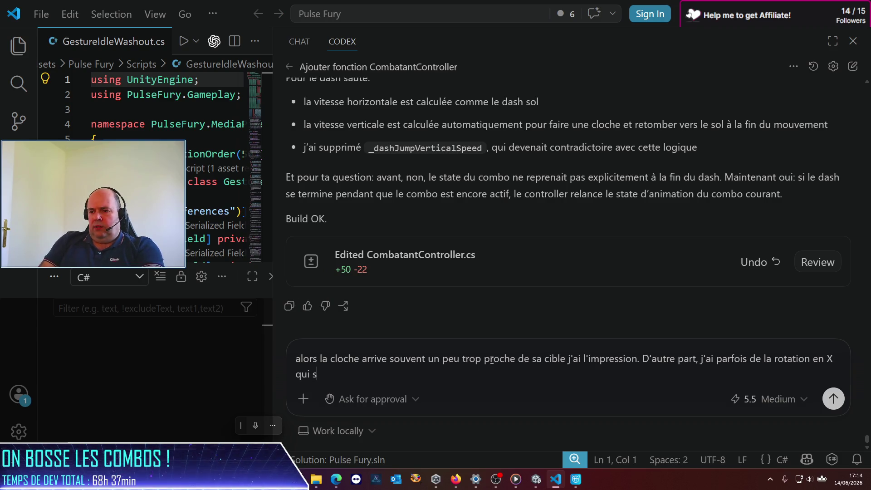
type("lique, ")
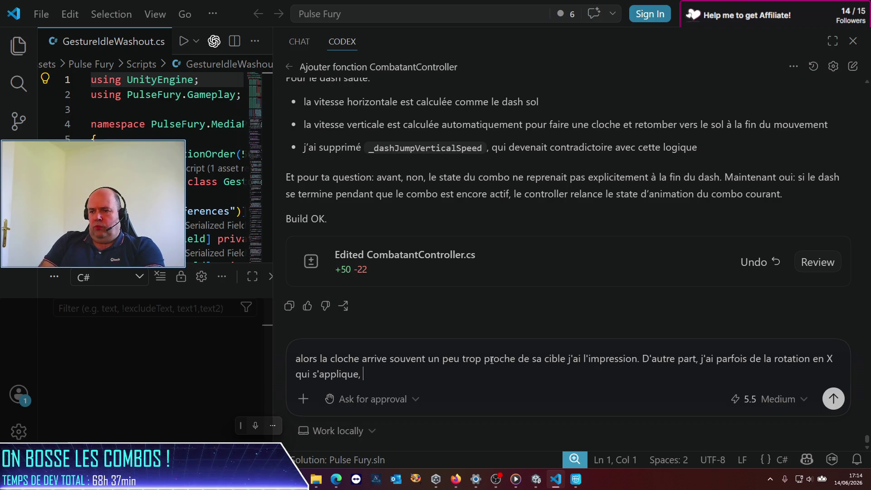
type("je du")
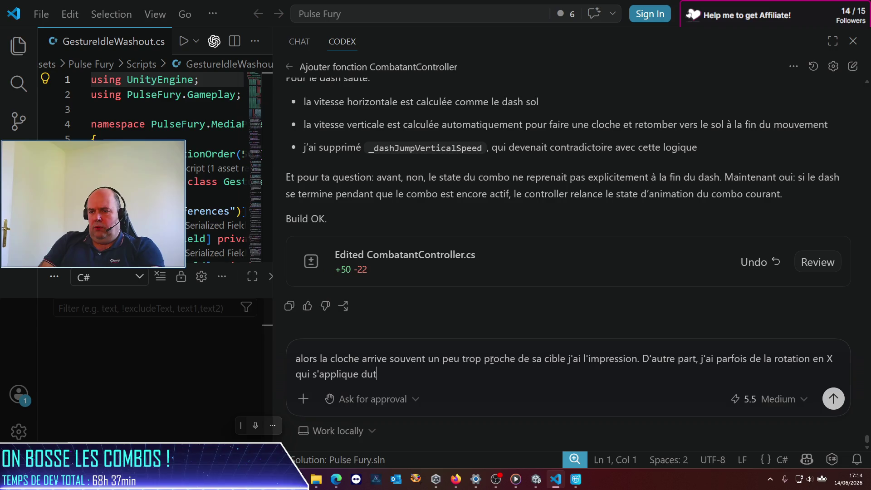
type("rant ce p")
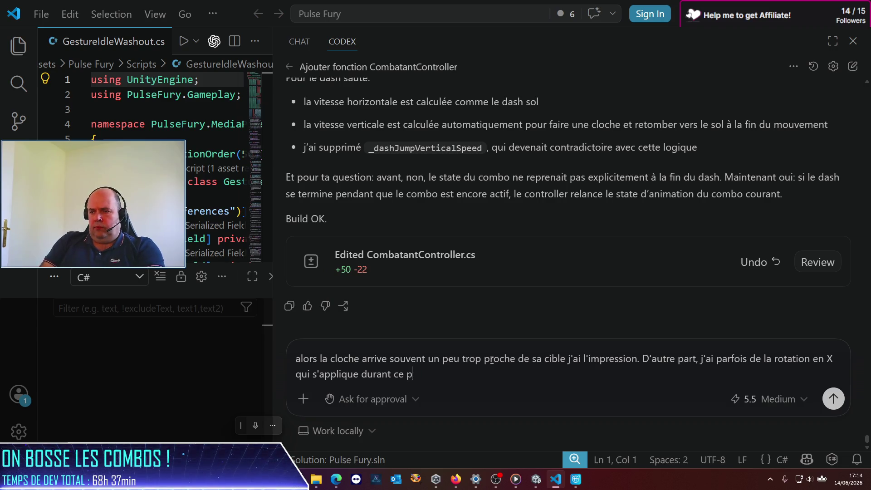
key("BackSpace")
type("mouve")
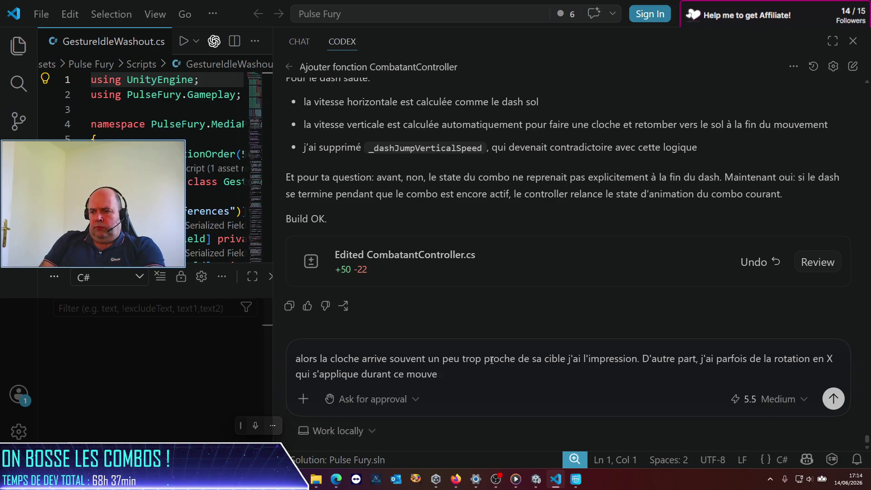
type("ement, je n'e")
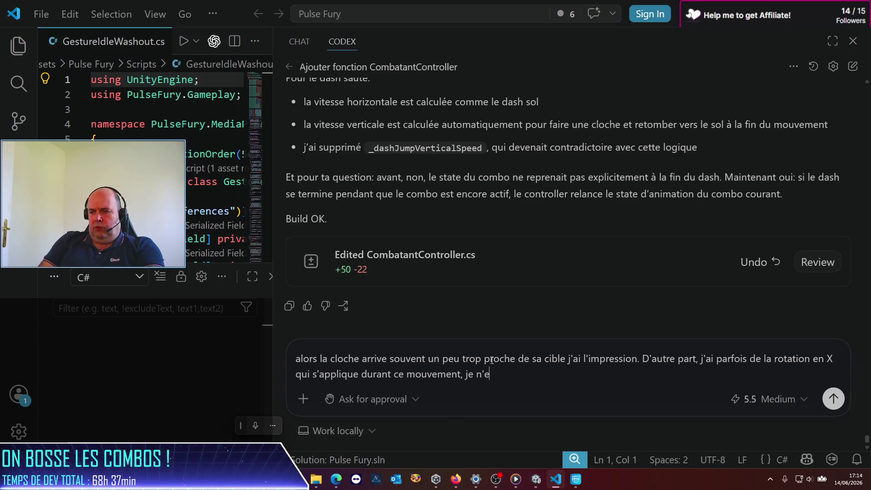
type("eux pas !")
key("Return")
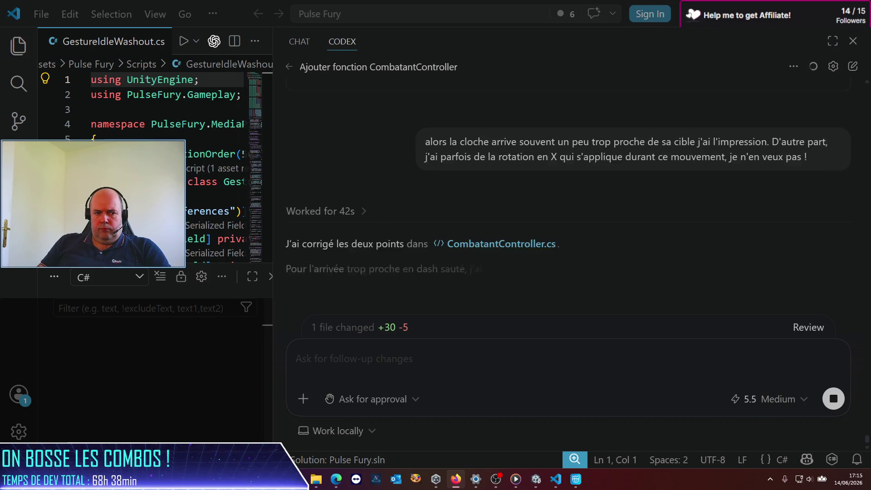
Step: Review Codex's reply on the 1.5 jump-dash stop distance and yaw-only rotation, then return to Unity
scroll(380, 235, "up", 5)
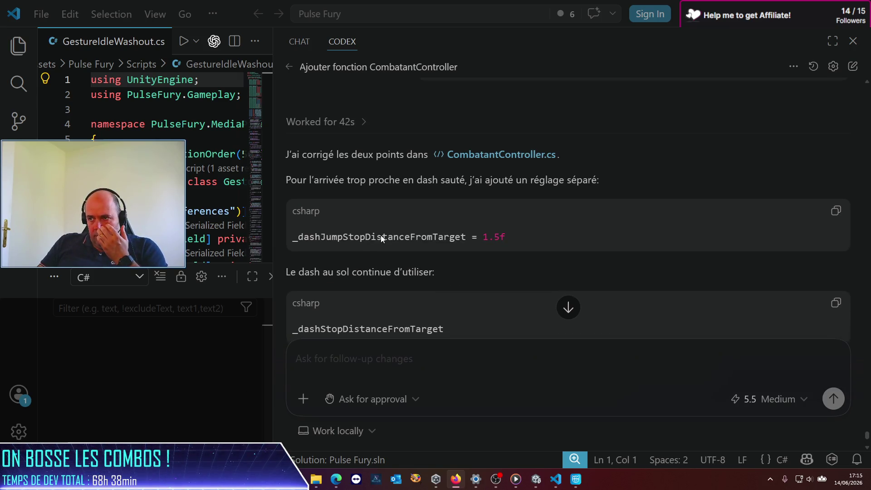
scroll(380, 235, "down", 2)
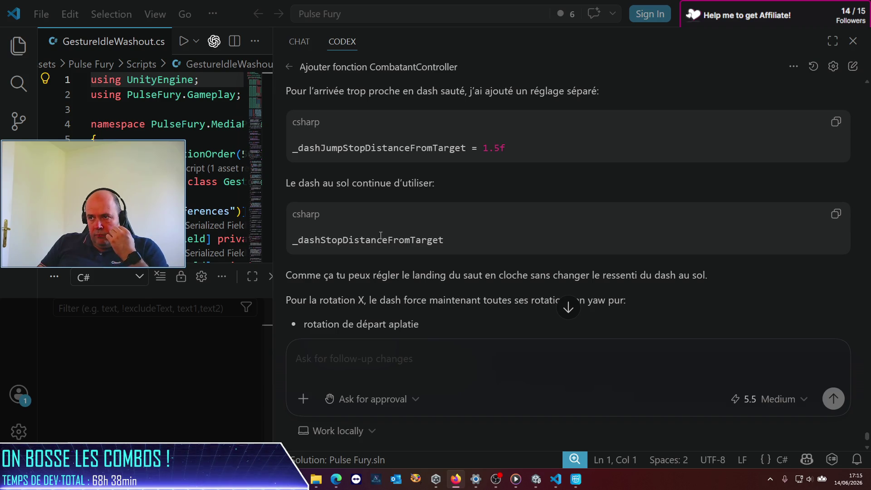
scroll(380, 236, "down", 2)
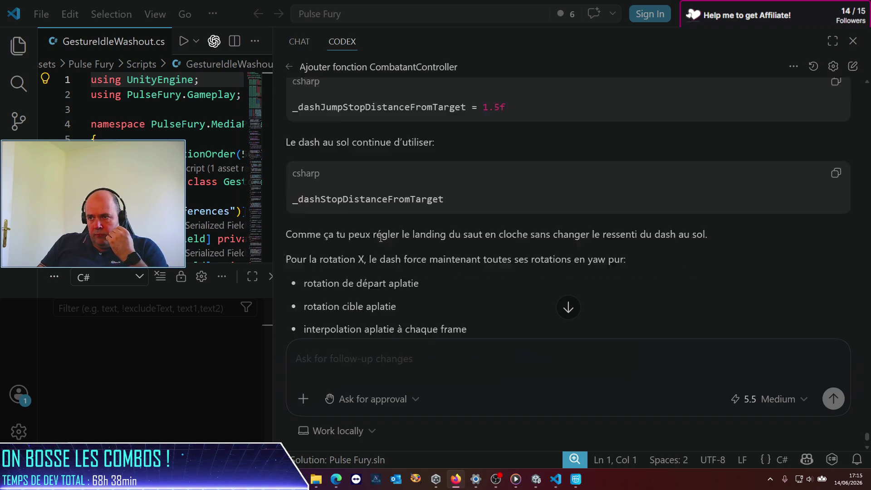
scroll(380, 237, "down", 3)
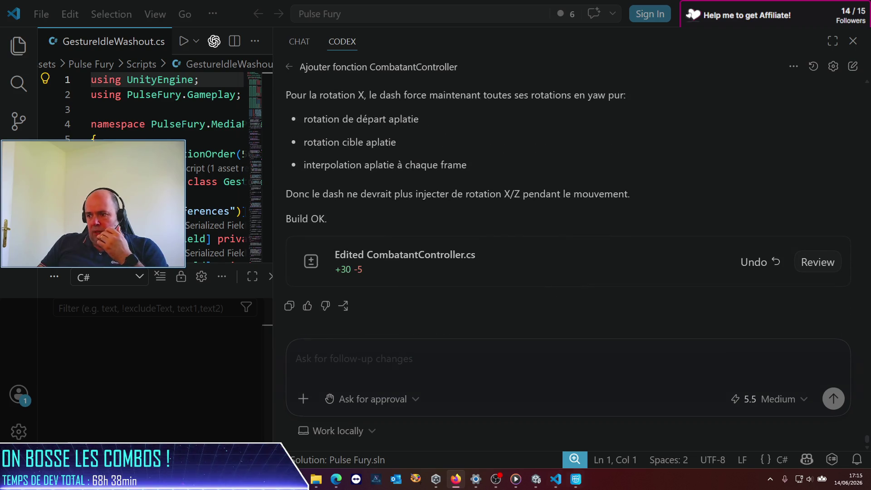
left_click(545, 481)
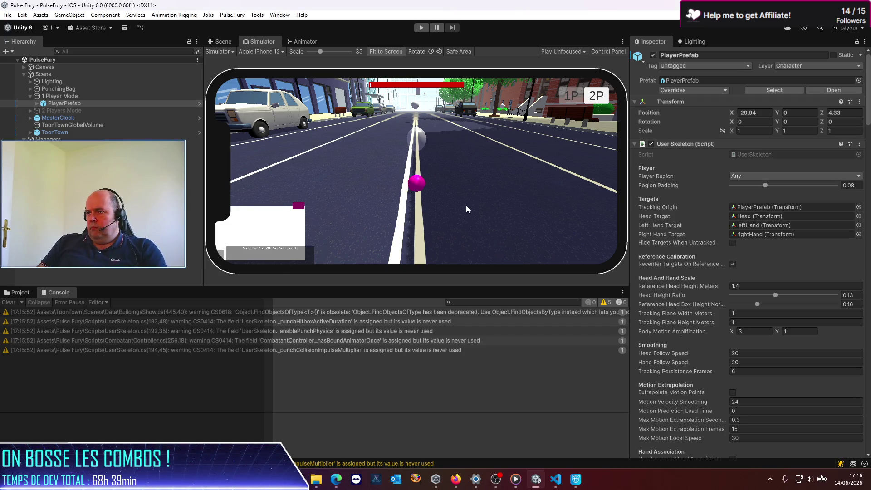
Step: Run Play mode to test combos with the recompiled jump-dash code, then stop it
left_click(422, 28)
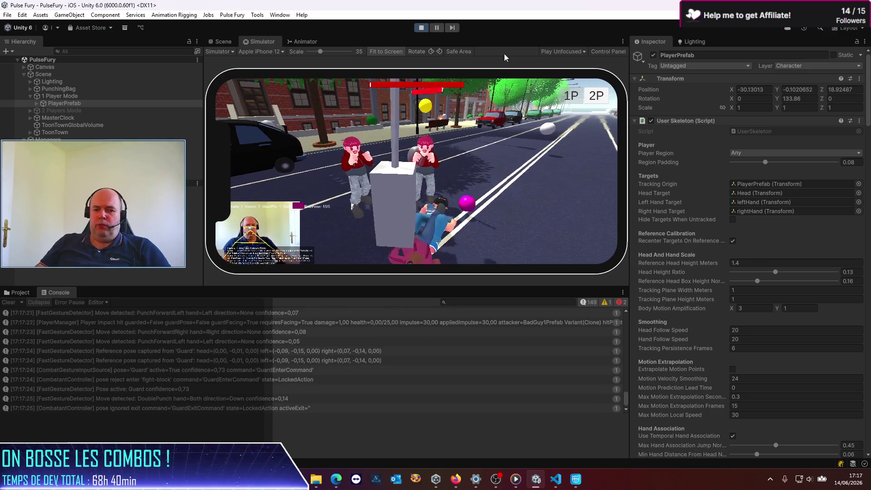
left_click(421, 27)
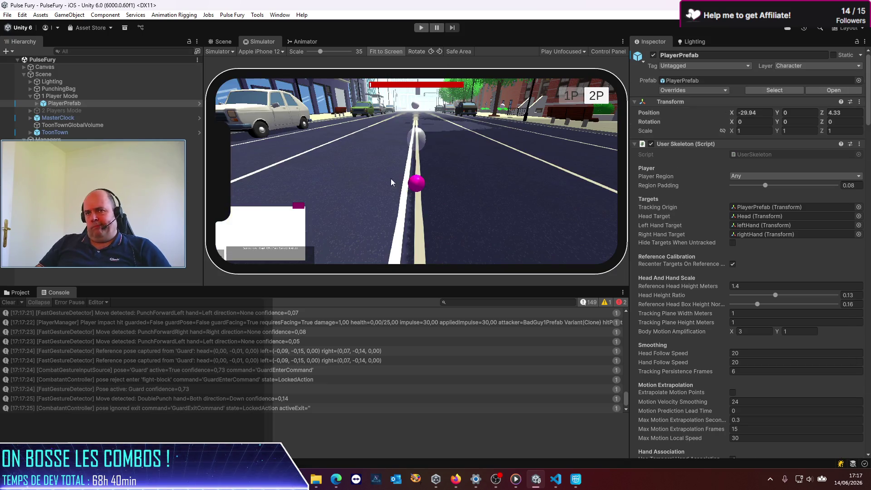
Step: Check PlayerPrefab's Combatant Controller dash values in prefab mode, then return to VS Code
left_click(834, 91)
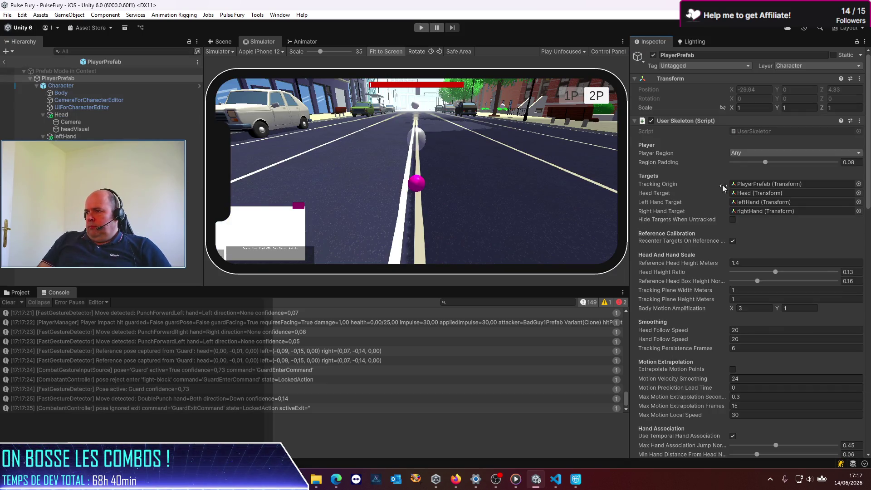
scroll(740, 291, "down", 20)
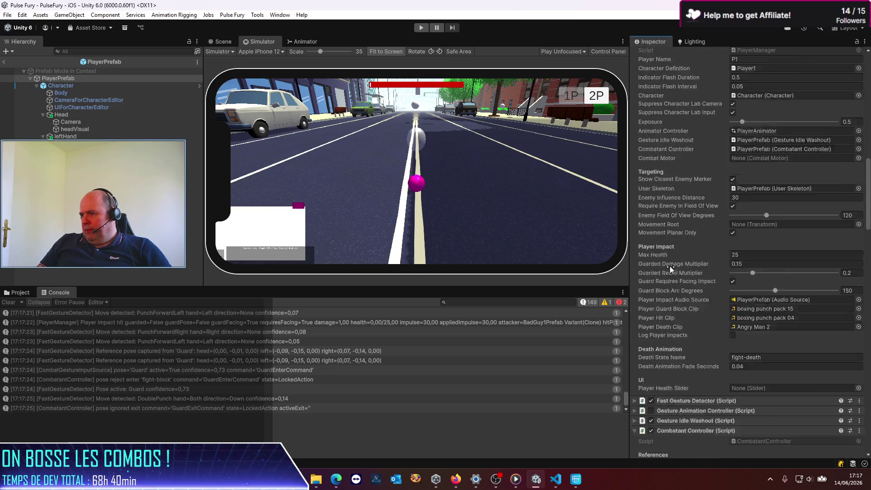
scroll(663, 264, "down", 5)
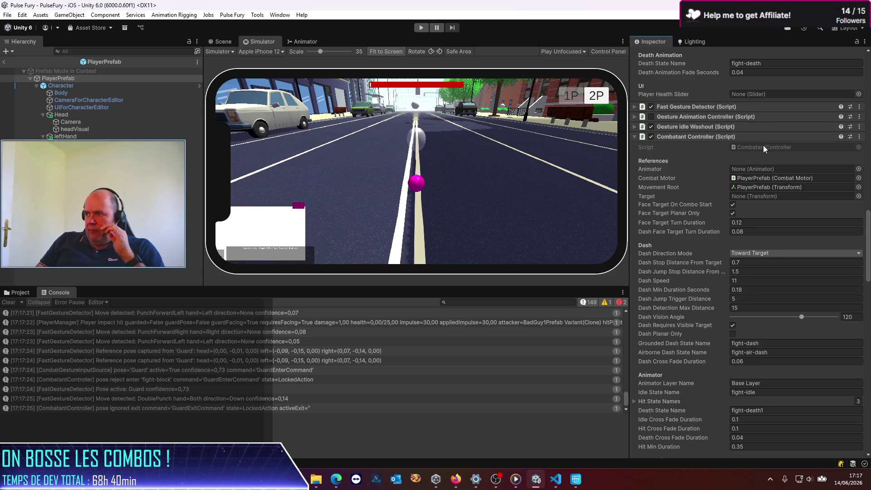
left_click(556, 480)
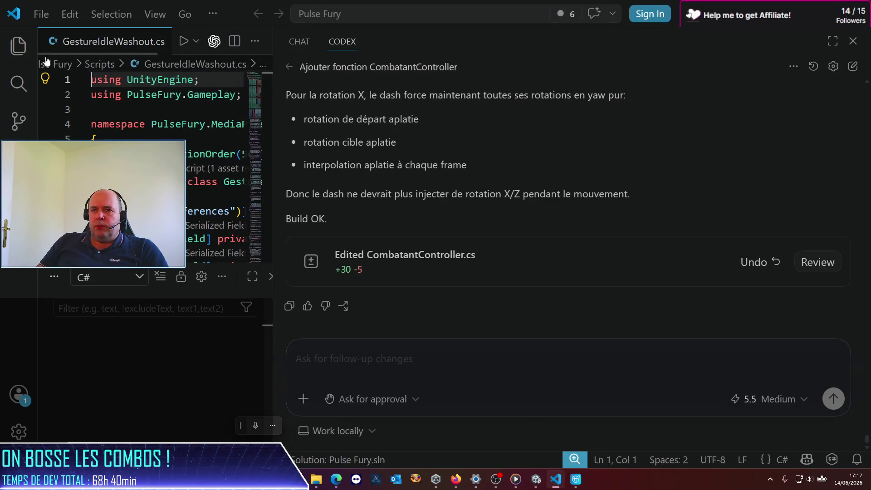
left_click(30, 54)
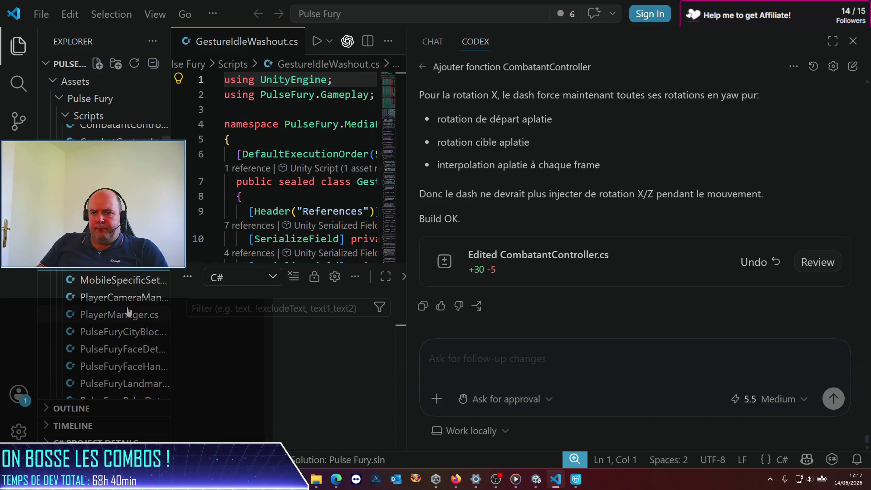
scroll(113, 204, "up", 1)
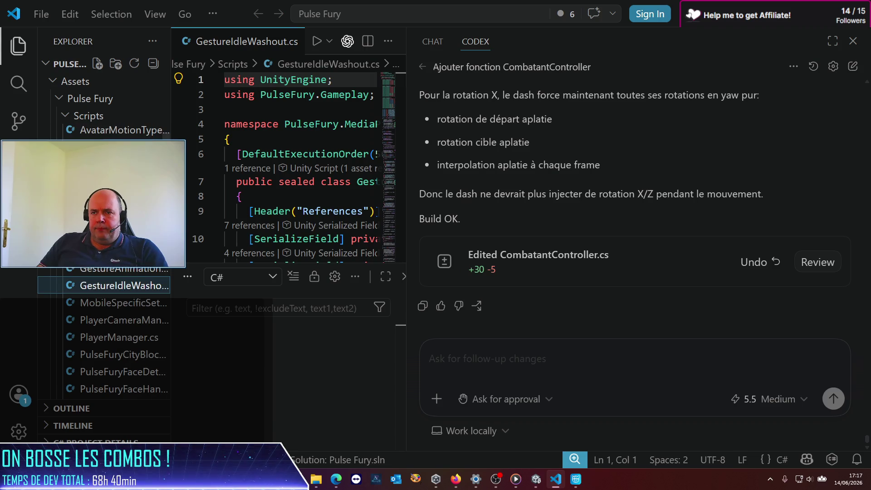
left_click(118, 148)
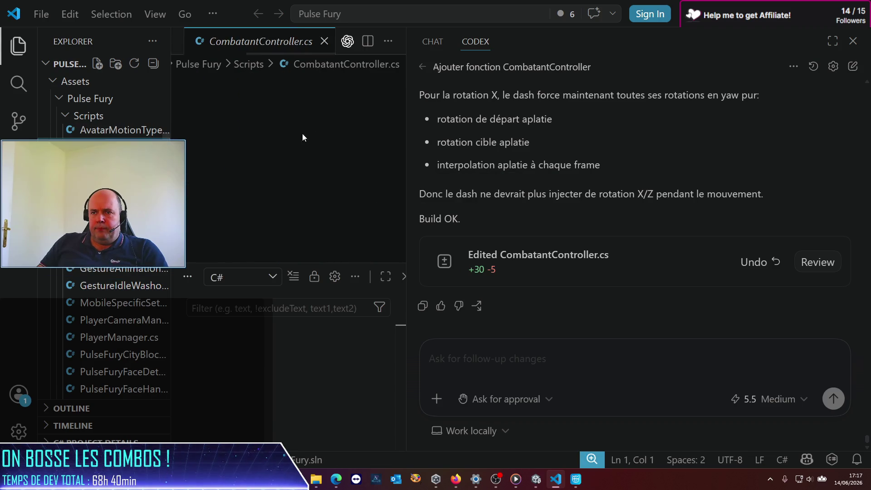
double_click(407, 136)
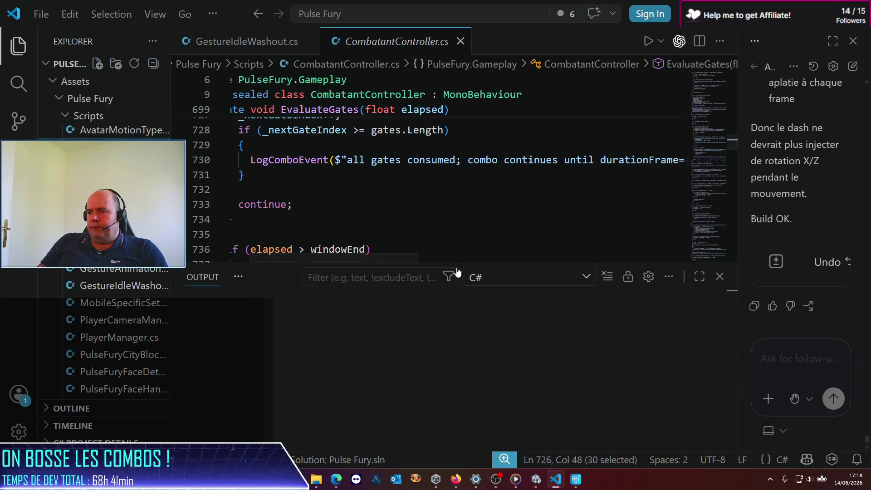
left_click_drag(459, 261, 459, 372)
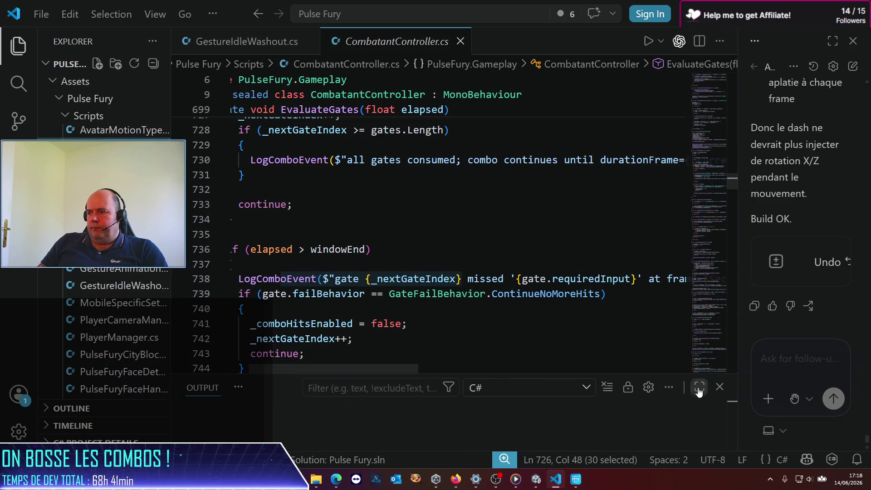
left_click(717, 388)
left_click_drag(732, 210, 736, 77)
left_click(426, 184)
left_click_drag(318, 447, 304, 446)
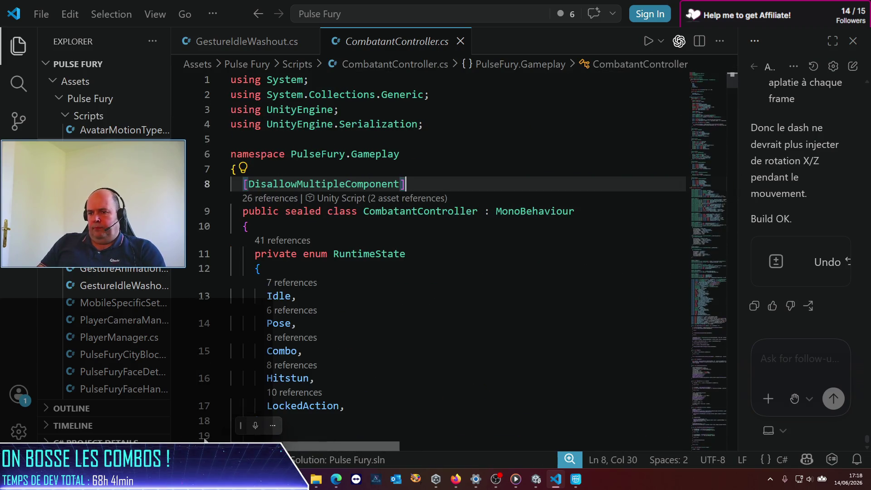
left_click(389, 264)
key("ctrl+f")
type("minDyur")
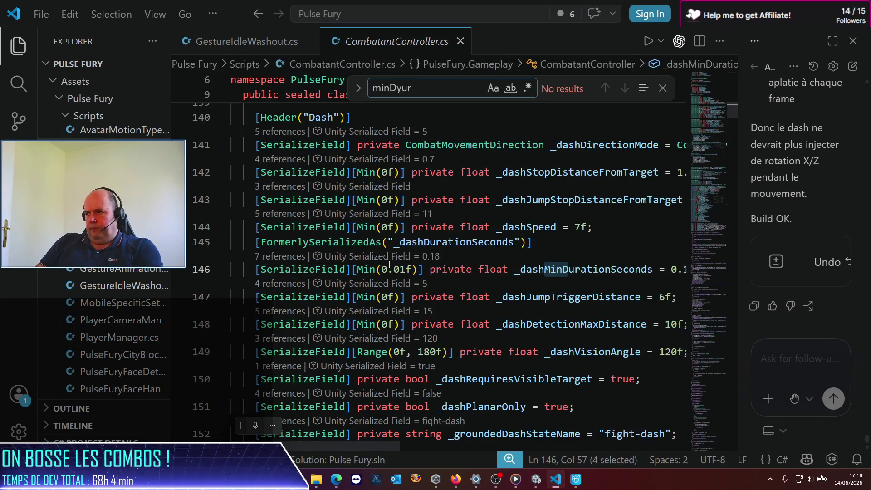
double_click(561, 269)
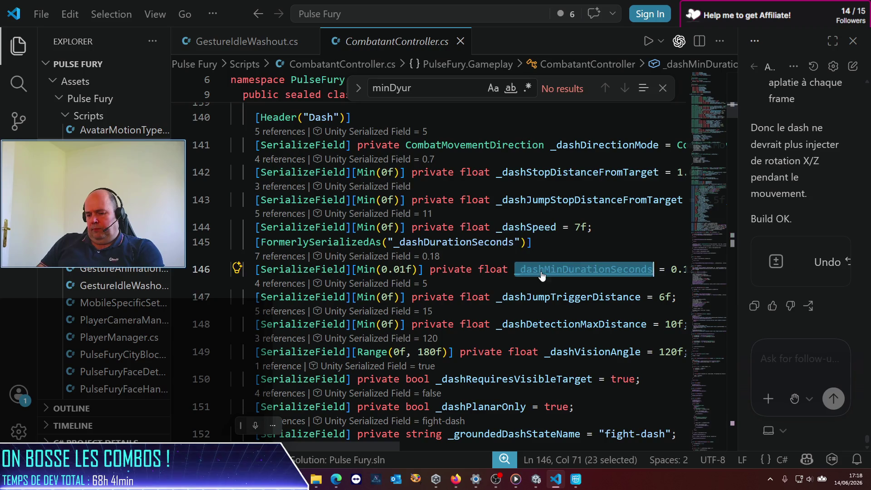
key("ctrl+f")
key("Return")
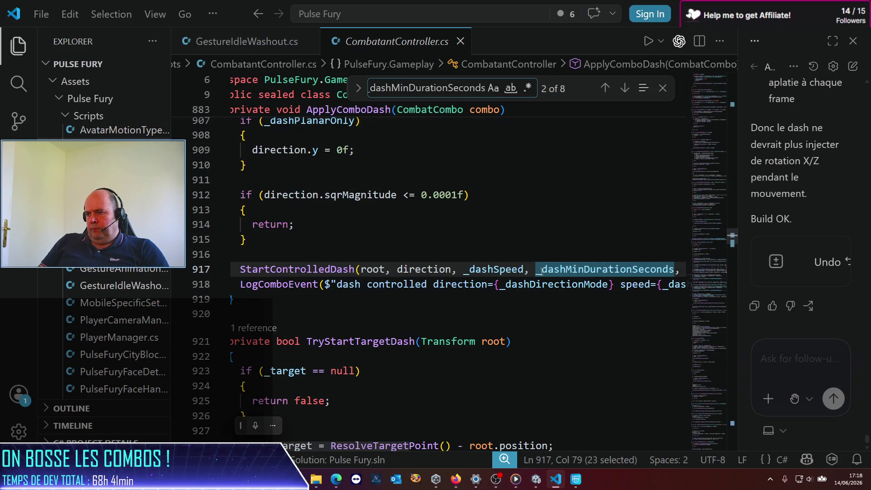
key("Return")
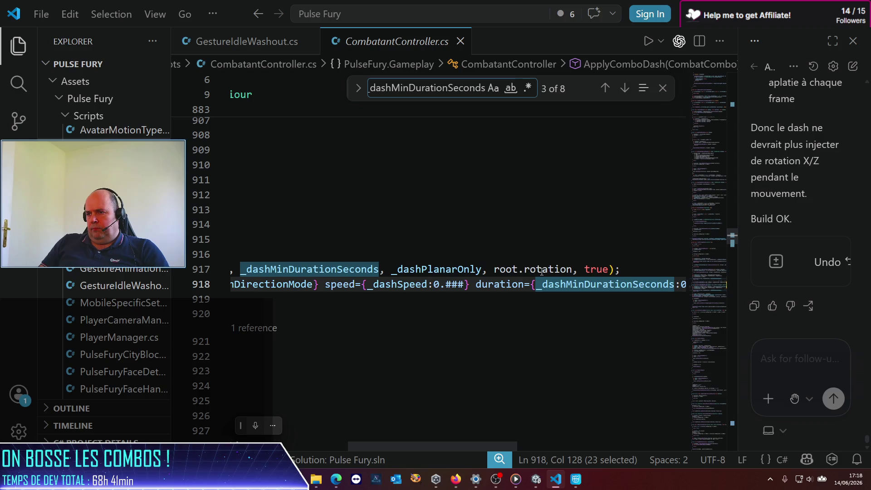
key("Return")
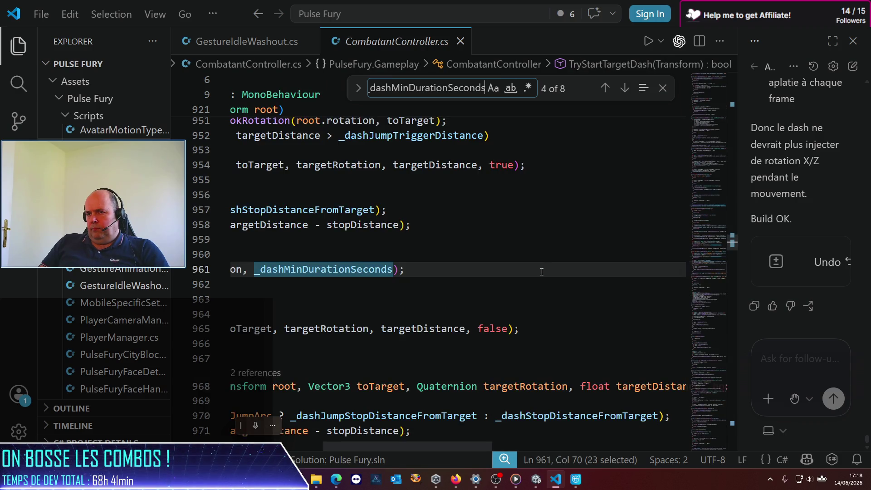
key("Home")
key("Escape")
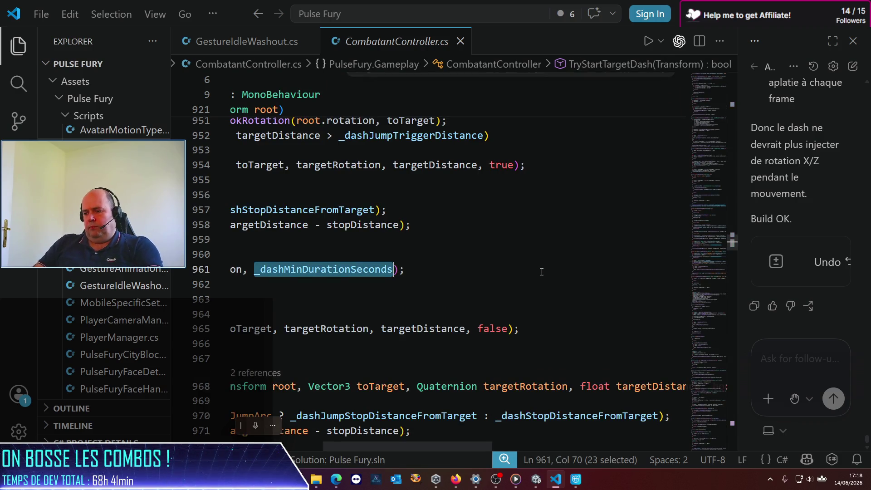
key("Home")
key("Home")
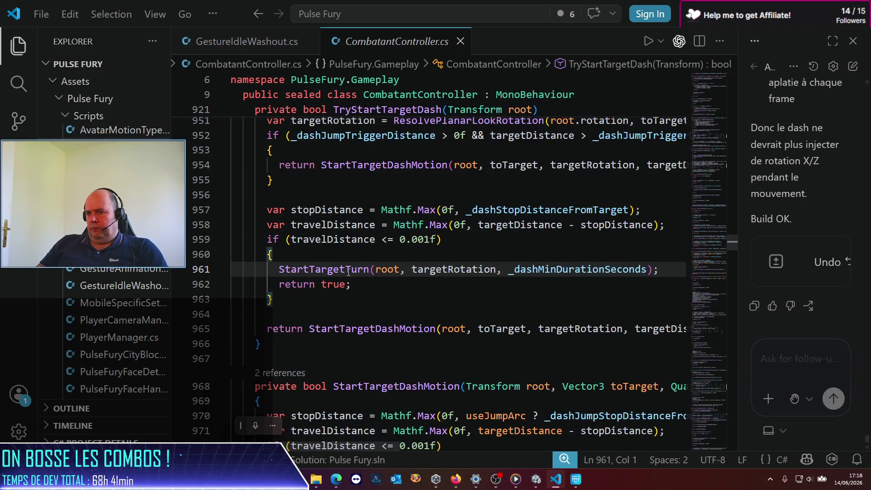
right_click(348, 272)
key("Escape")
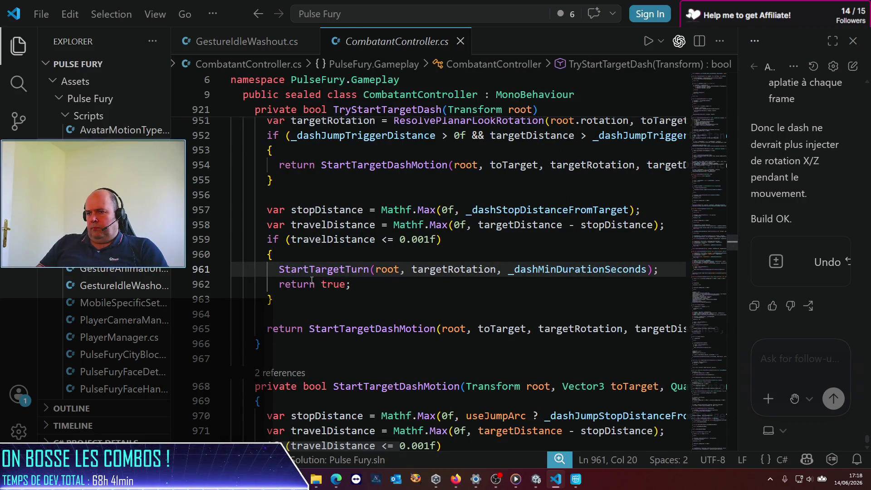
left_click(318, 271)
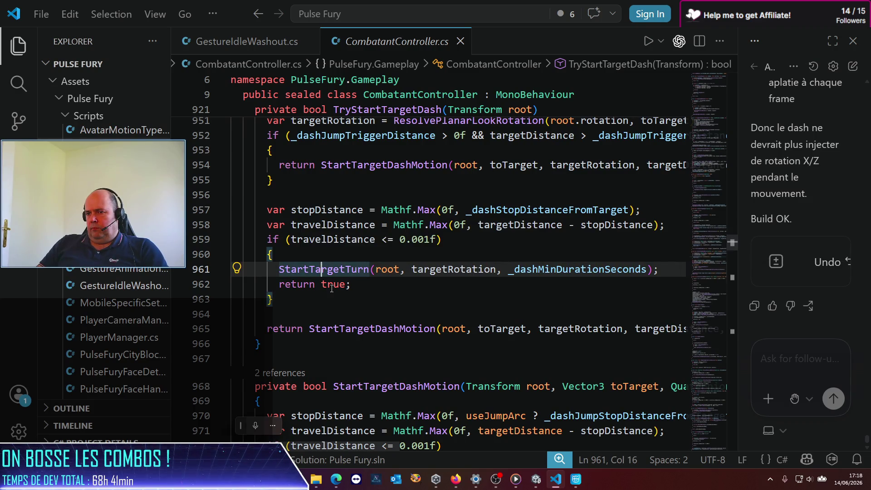
right_click(328, 270)
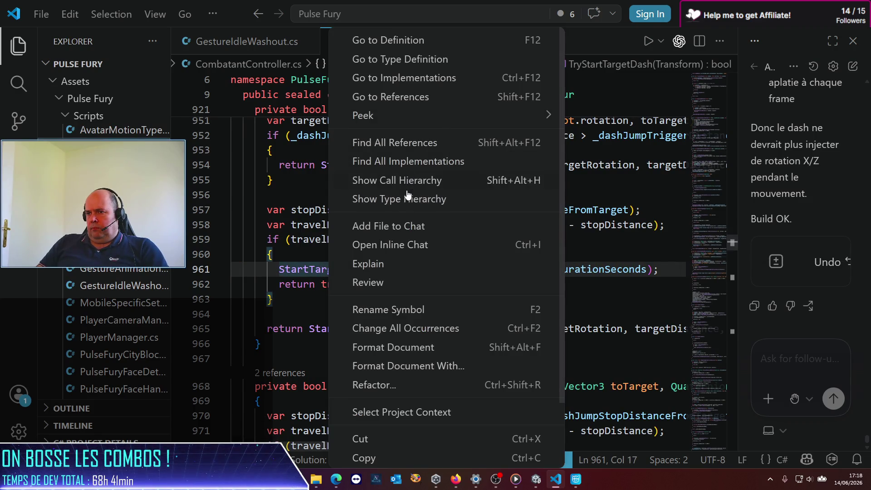
left_click(310, 262)
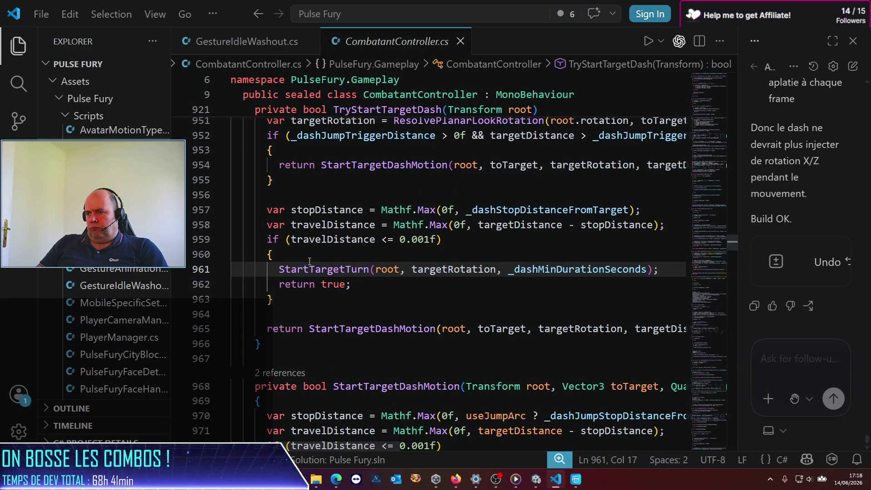
double_click(546, 270)
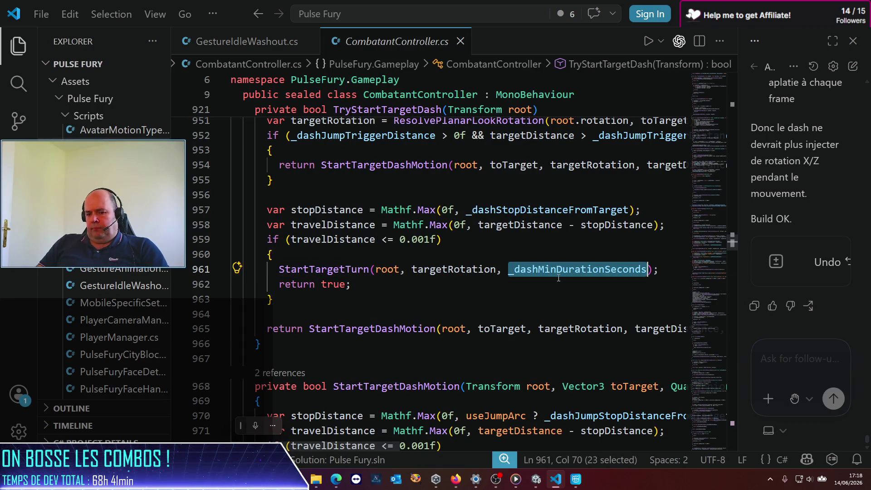
key("ctrl+f")
key("Return")
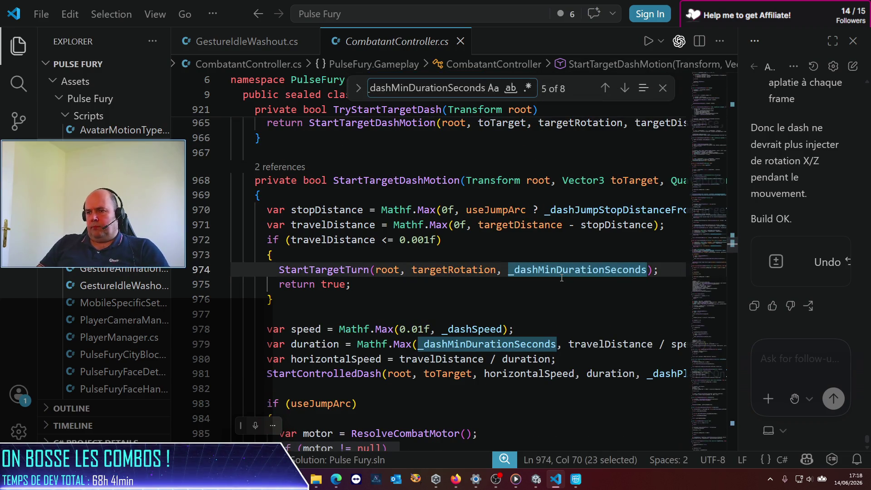
key("Return")
key("Return")
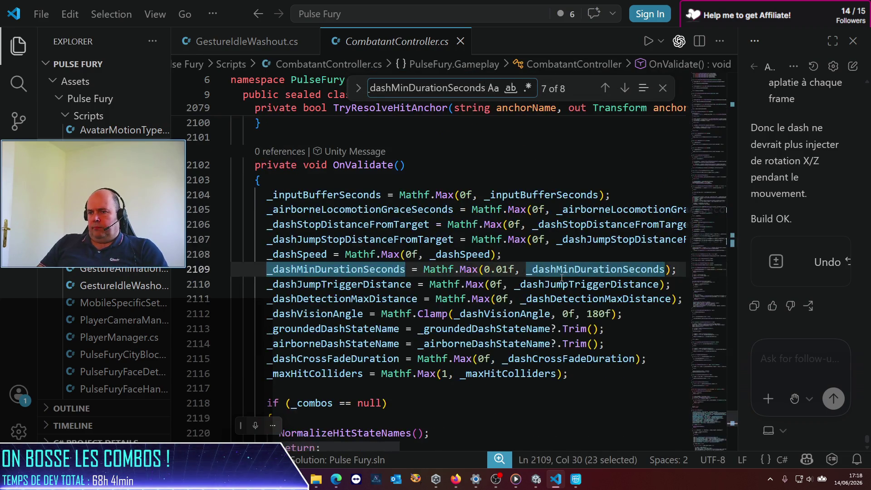
key("Return")
key("Return")
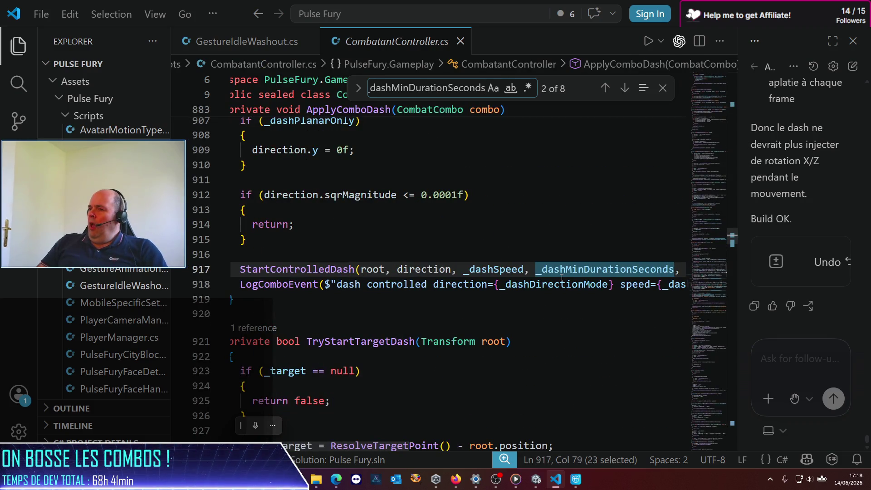
key("Return")
key("Return")
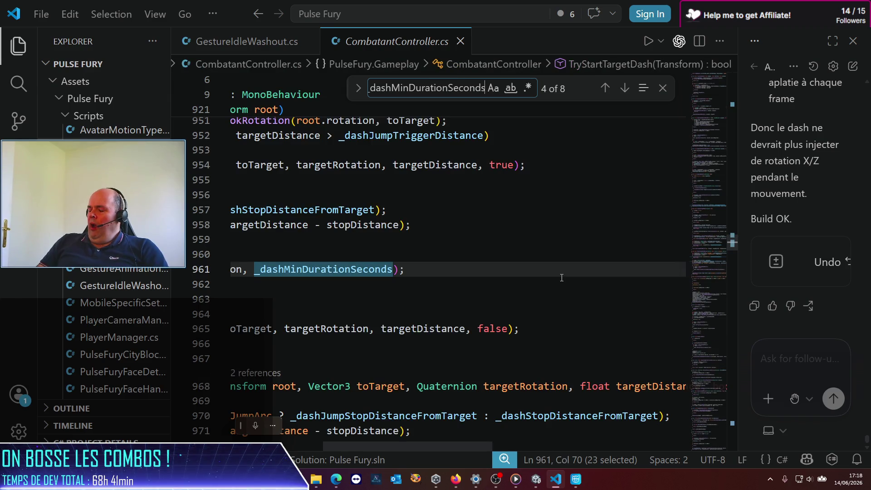
key("Escape")
key("Home")
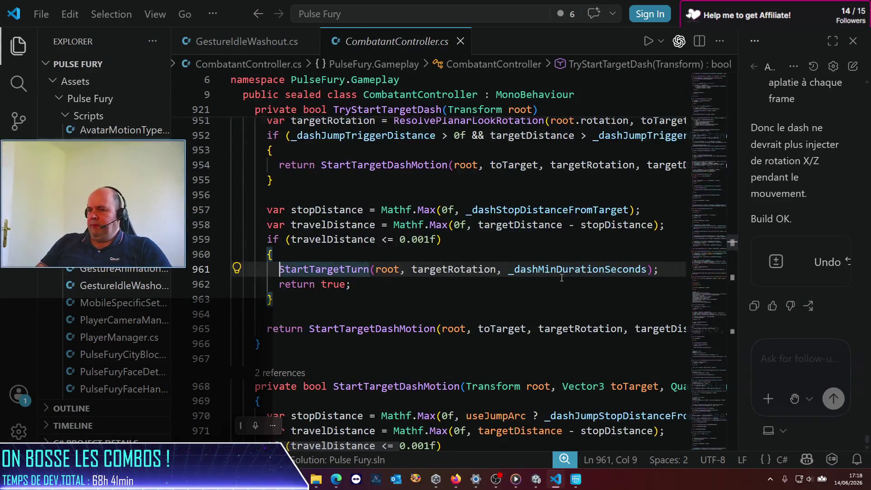
scroll(338, 289, "up", 4)
scroll(338, 289, "up", 4)
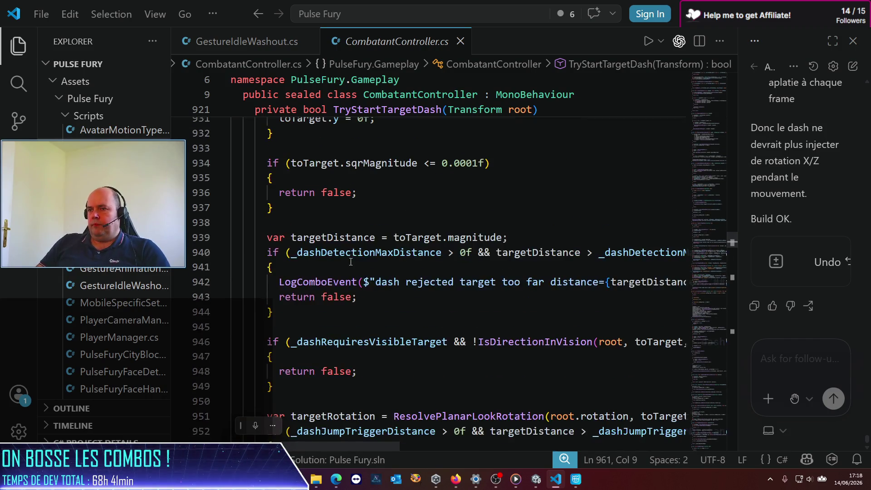
scroll(354, 271, "down", 7)
mouse_move(343, 273)
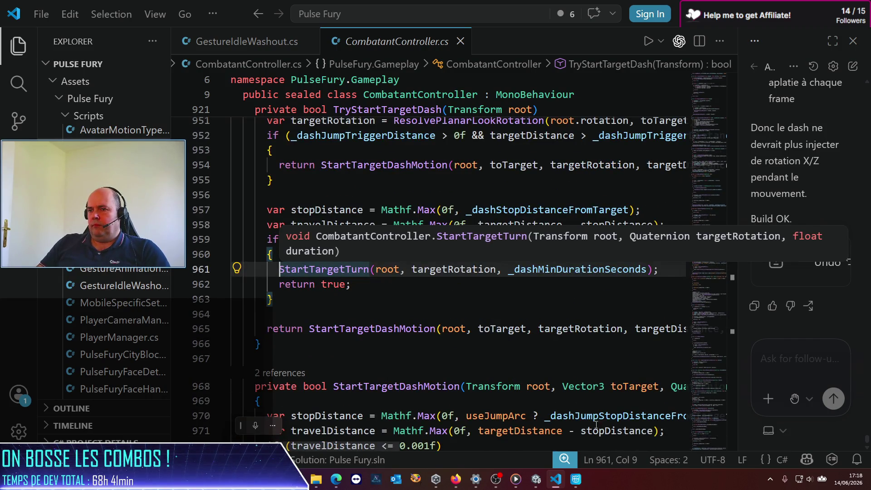
left_click(438, 329)
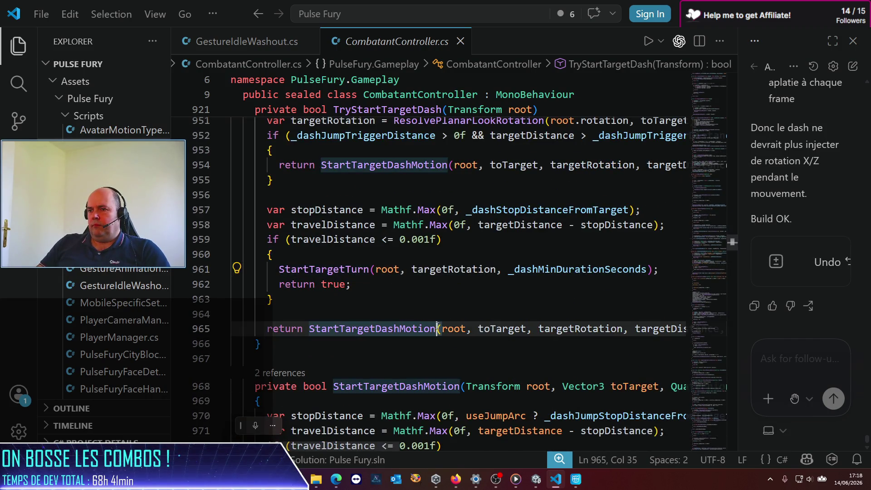
left_click(339, 306)
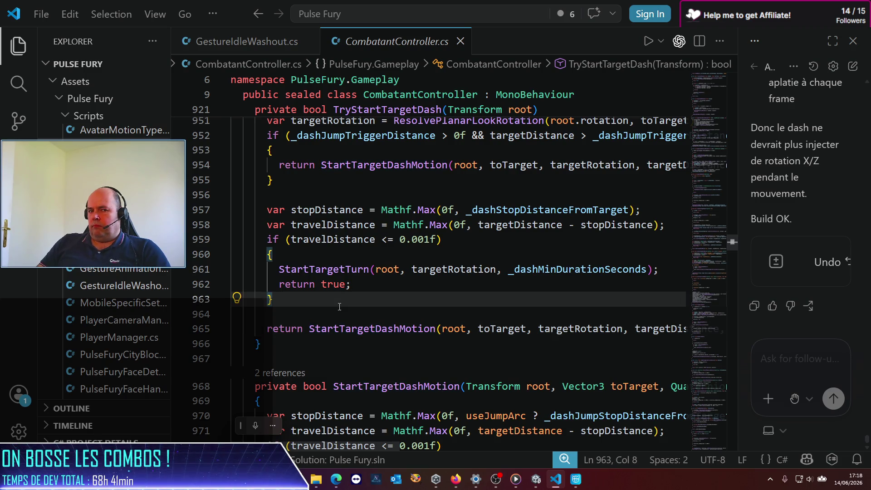
Step: Browse the Project window to Pulse Fury > Animation > LittleGuy and inspect PlayerPrefab's components
left_click(536, 479)
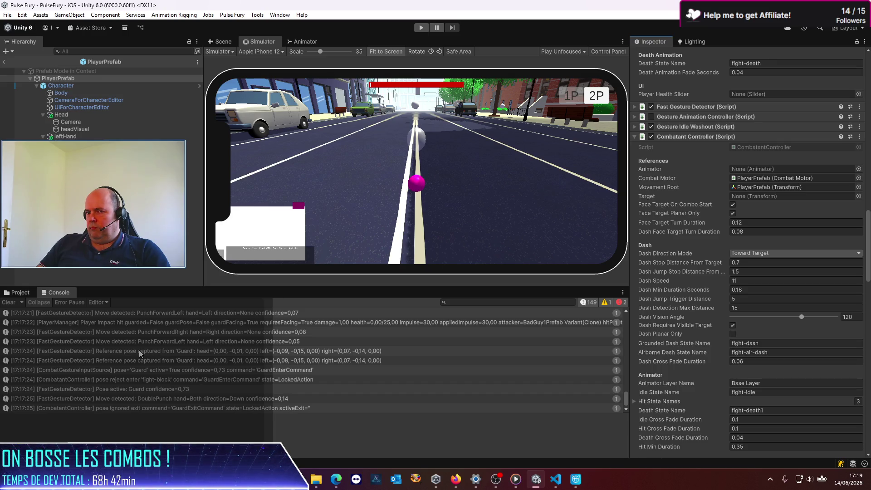
left_click(23, 292)
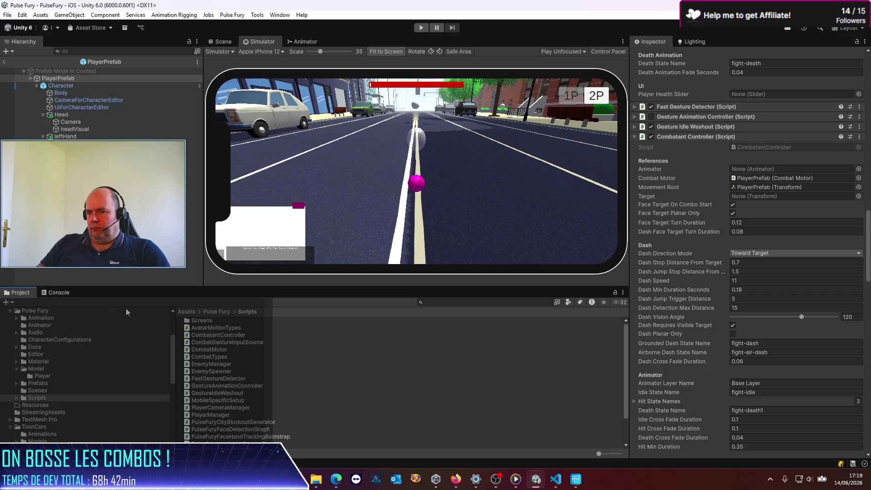
left_click(216, 312)
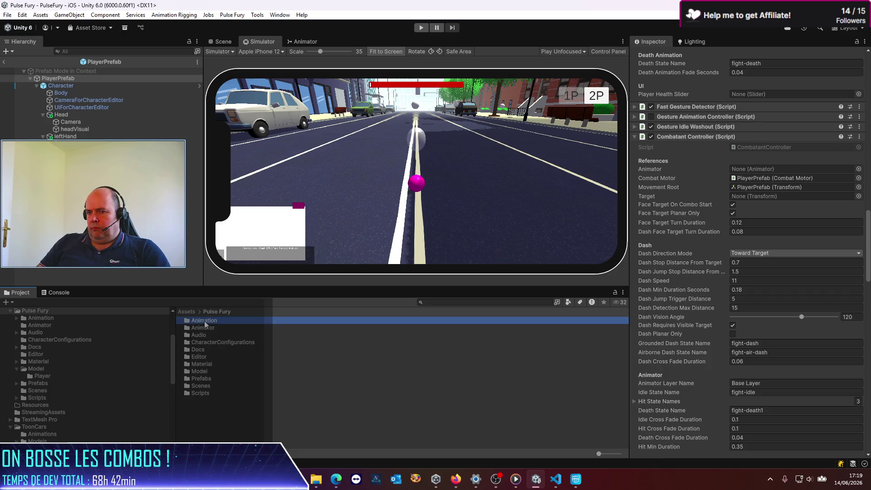
double_click(204, 321)
double_click(211, 321)
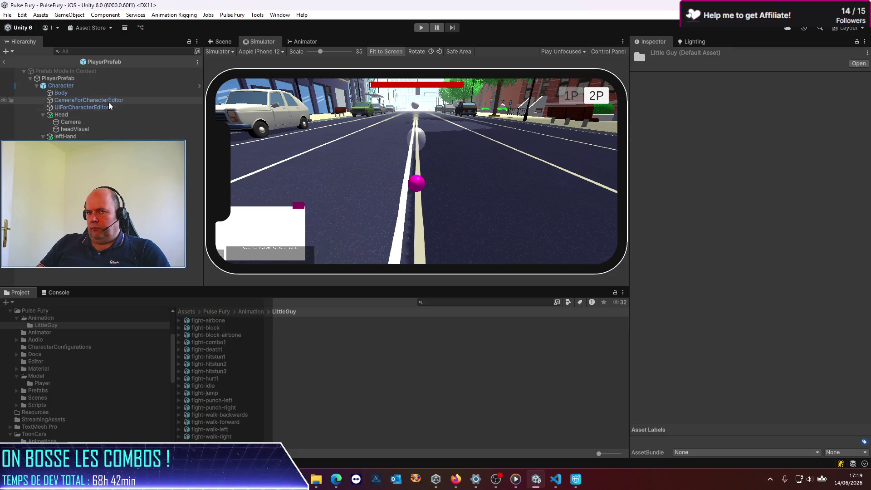
left_click(58, 78)
scroll(801, 336, "down", 5)
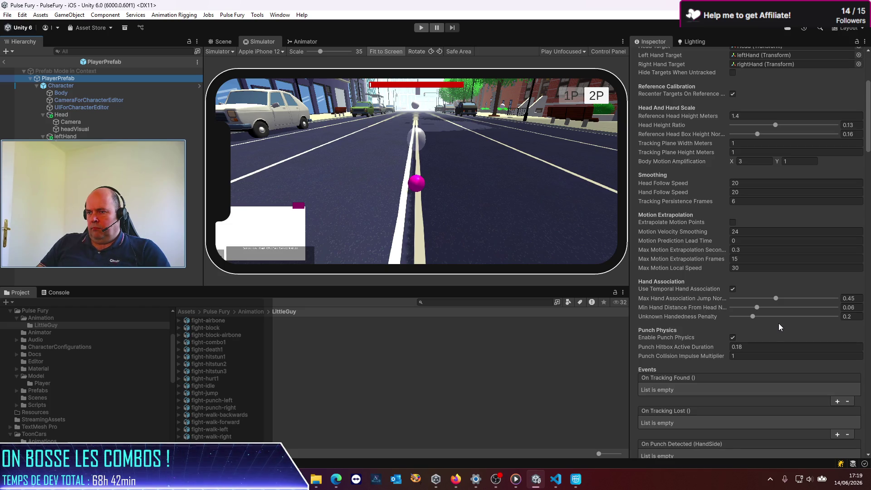
scroll(778, 323, "up", 3)
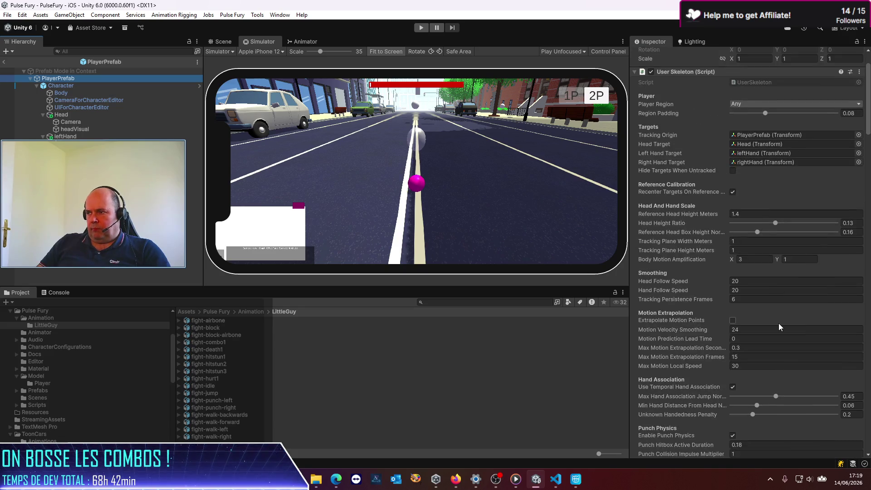
scroll(777, 323, "down", 8)
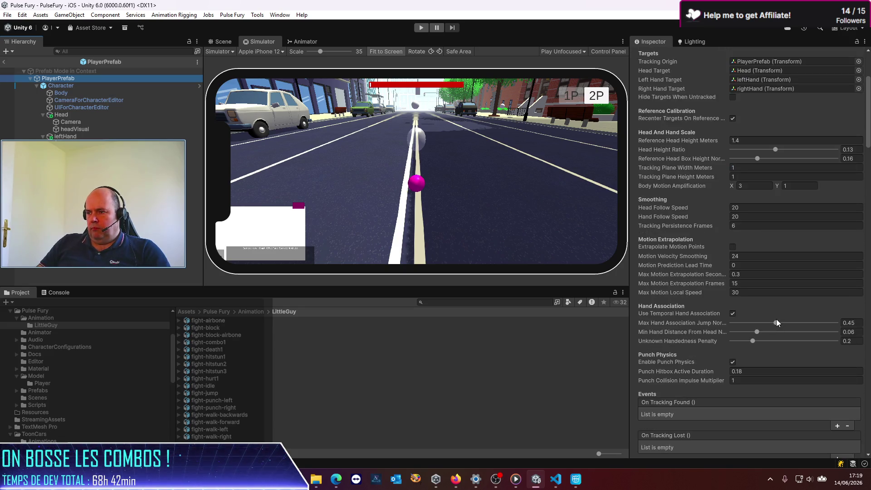
scroll(777, 323, "down", 9)
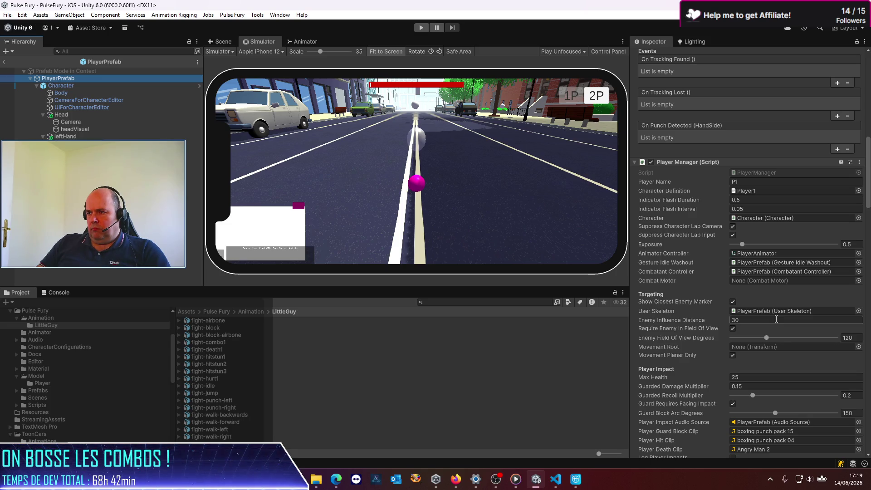
scroll(776, 320, "down", 8)
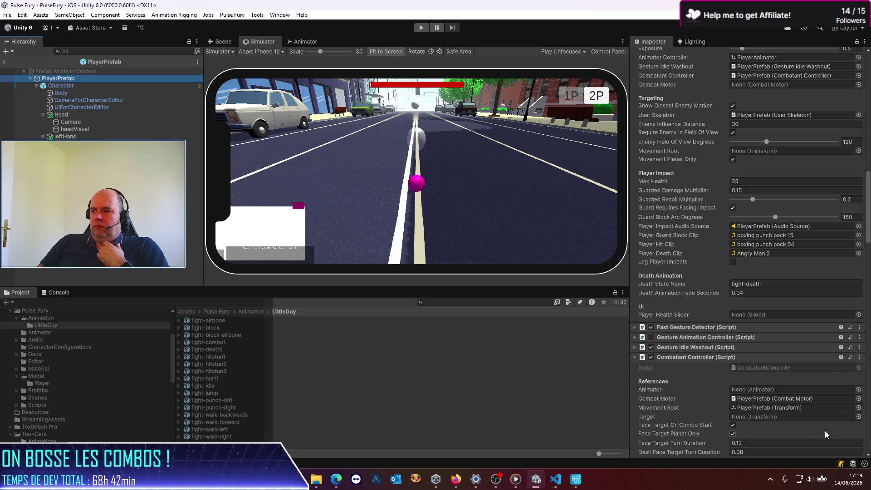
scroll(771, 408, "down", 6)
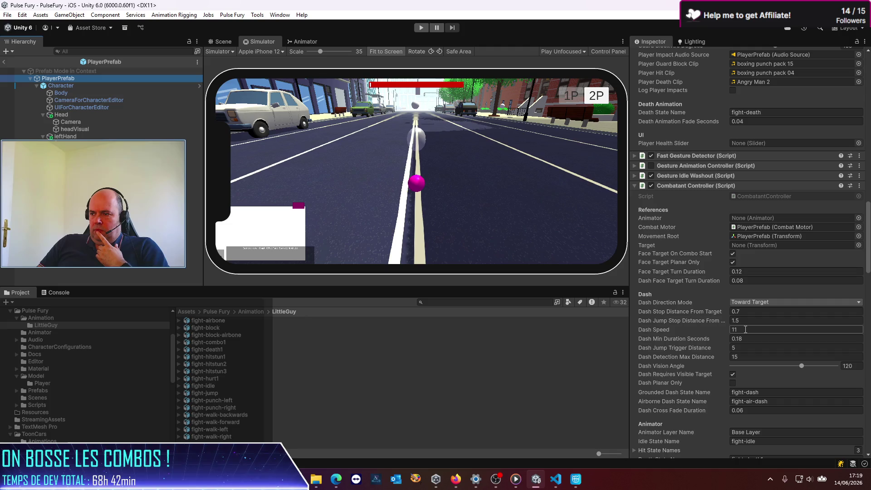
left_click(746, 338)
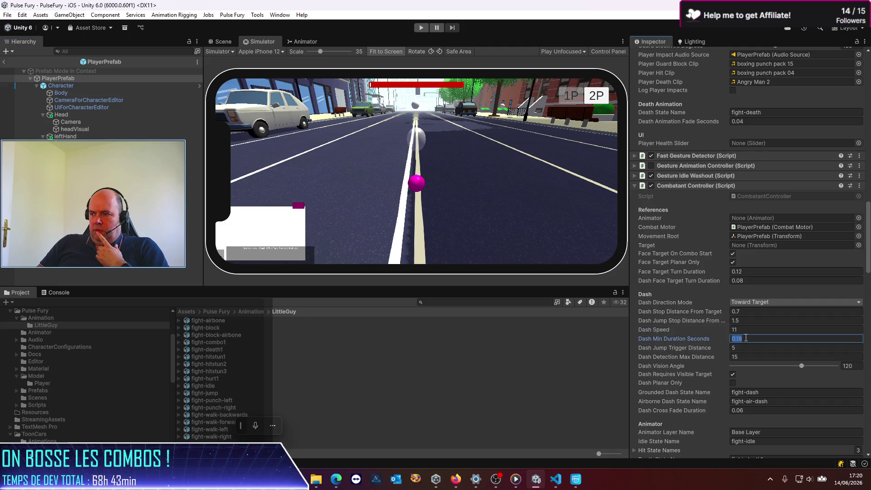
left_click(744, 346)
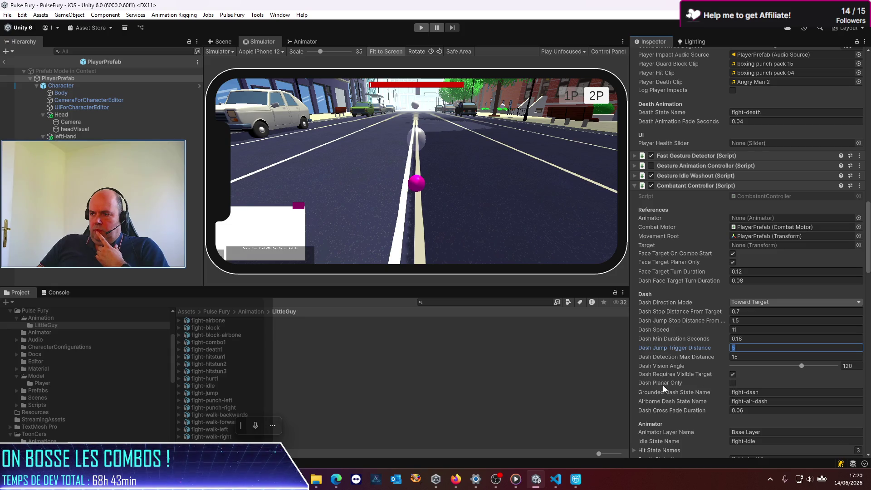
left_click(556, 479)
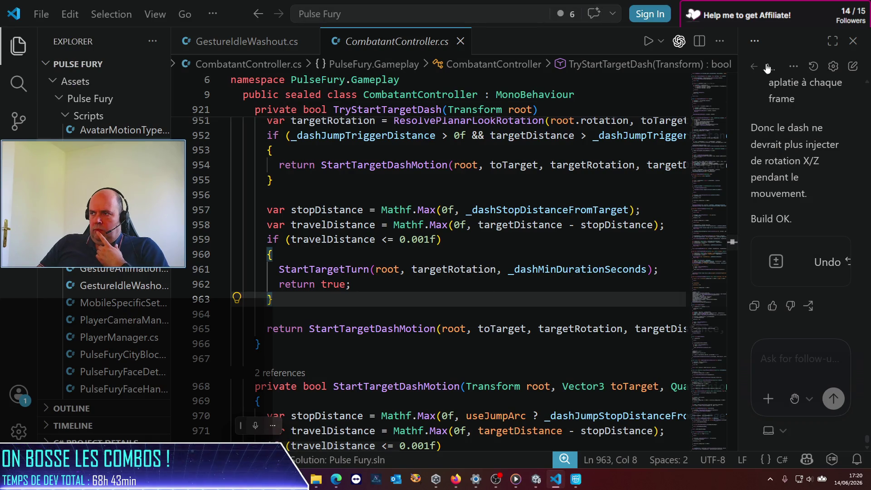
left_click_drag(735, 113, 229, 116)
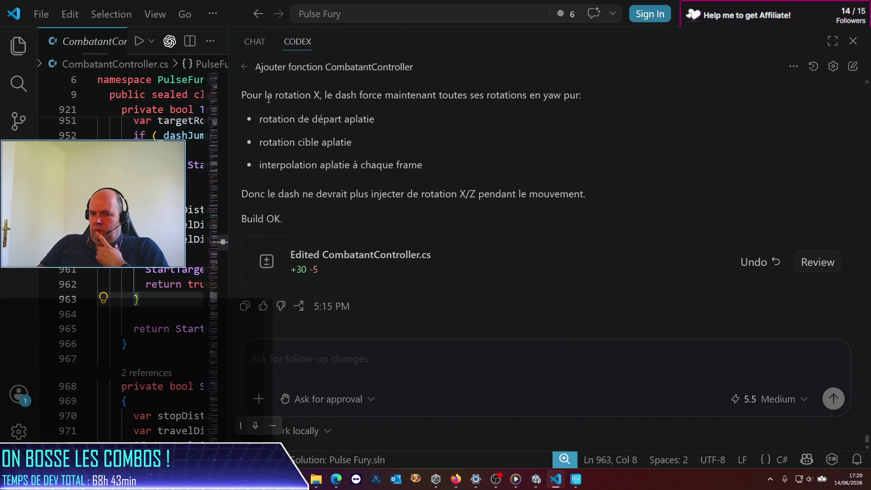
left_click(535, 479)
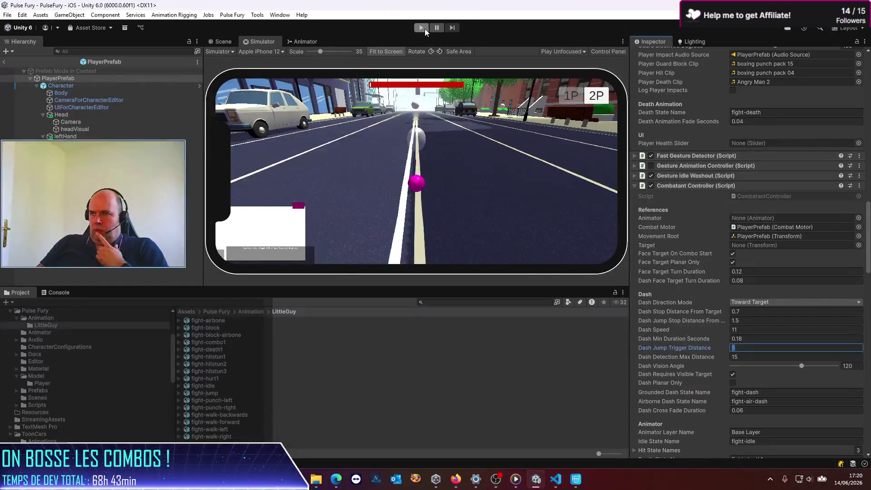
Step: Enter Play mode and fight street enemies on the iPhone 12 simulator to test combo dashes
left_click(423, 29)
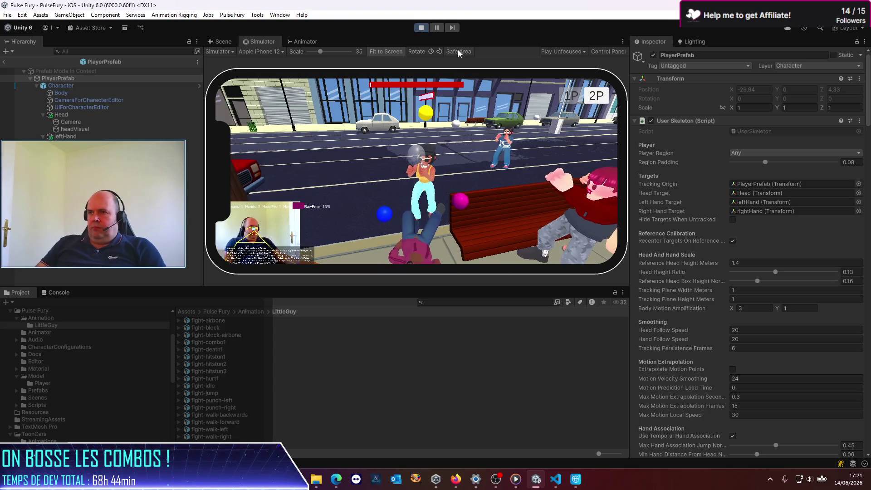
Step: Restart Play mode for a second fight test, then stop it
left_click(420, 28)
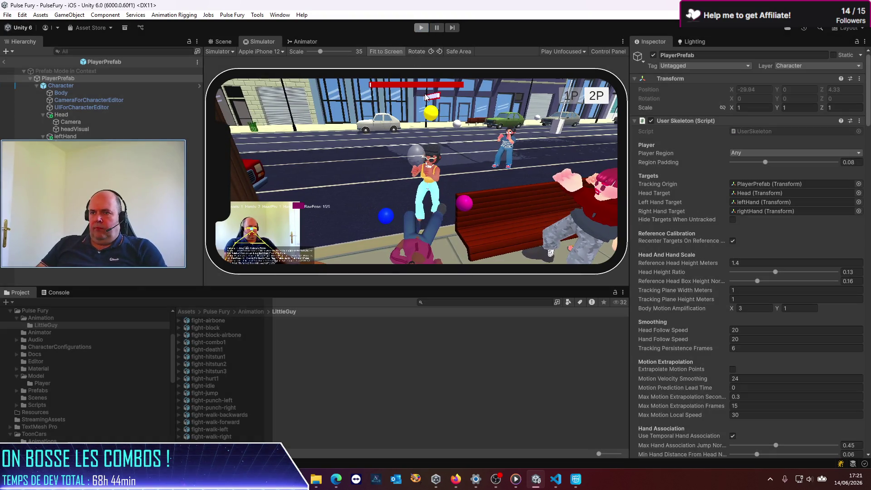
left_click(422, 28)
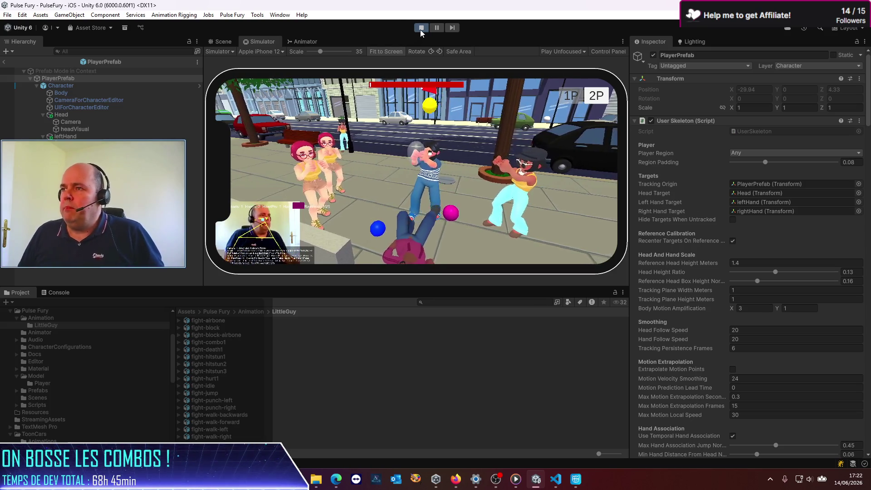
left_click(420, 29)
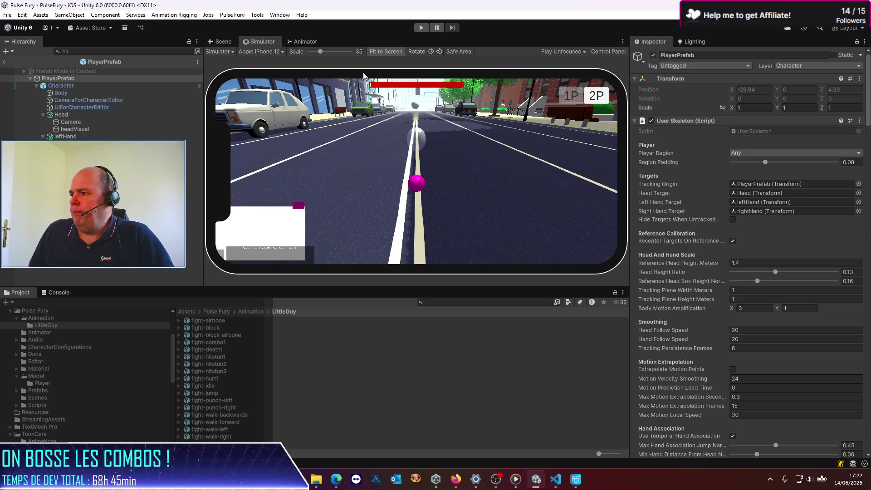
Step: Select PlayerPrefab to show its Player Manager settings, and widen the Simulator view
mouse_move(553, 486)
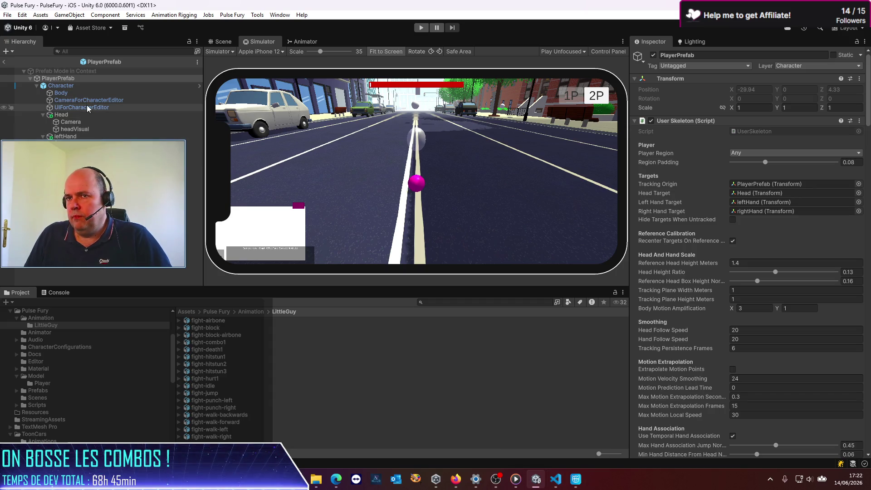
left_click(77, 87)
left_click(72, 80)
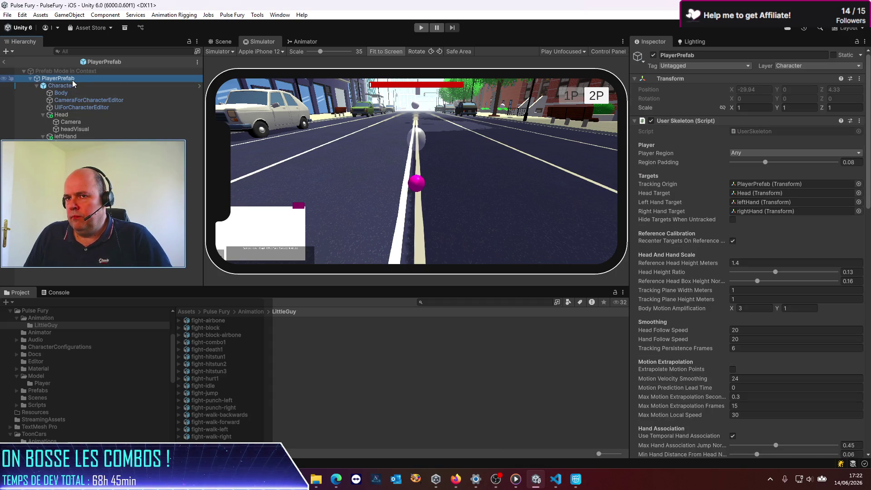
scroll(693, 350, "down", 8)
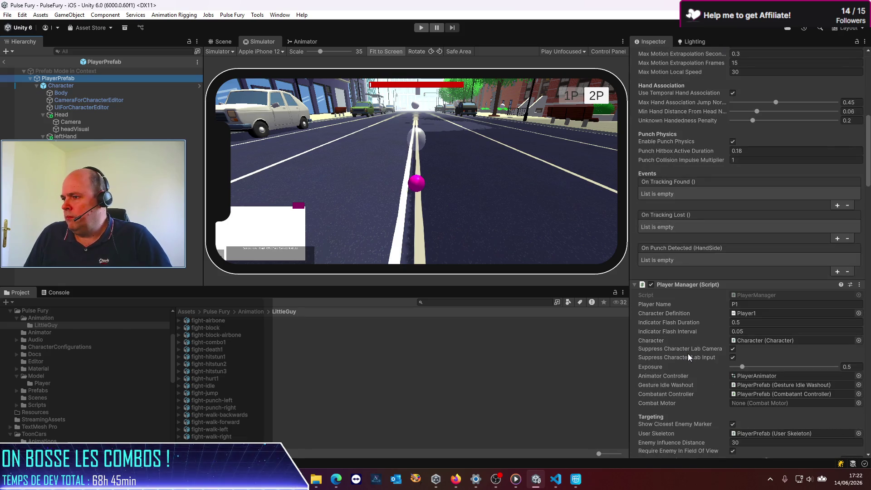
scroll(688, 353, "down", 3)
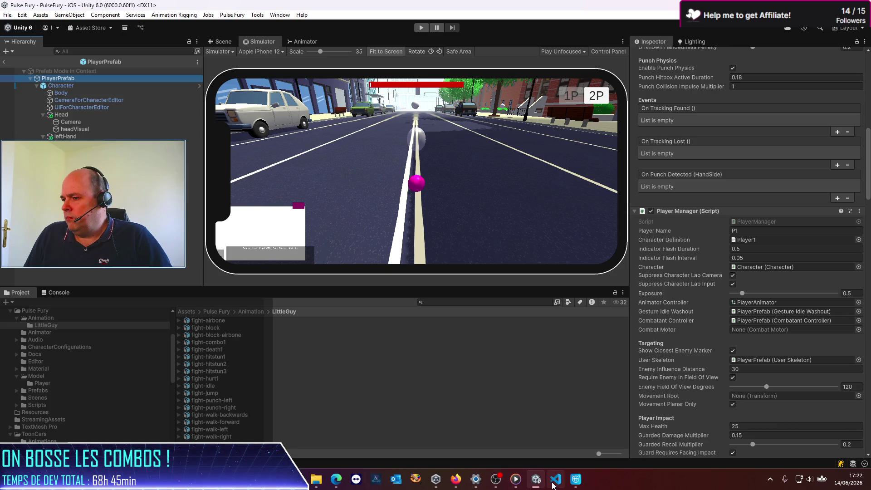
mouse_move(554, 485)
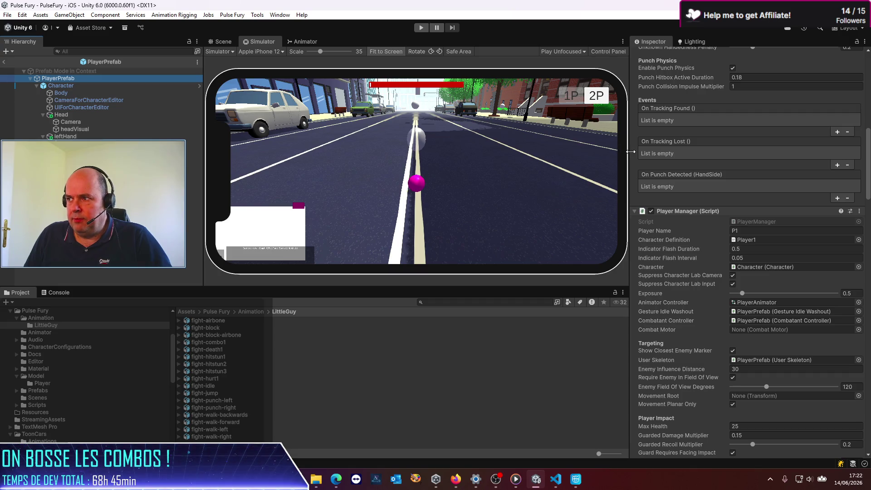
left_click_drag(630, 152, 675, 150)
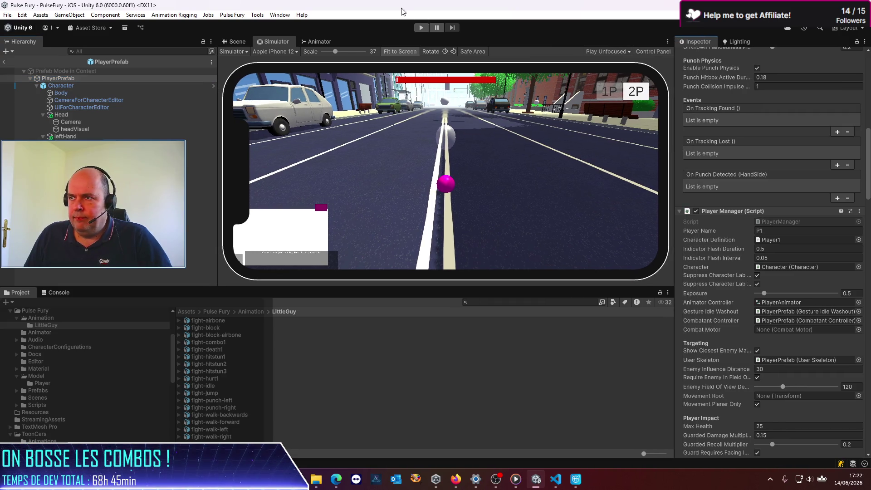
left_click(421, 28)
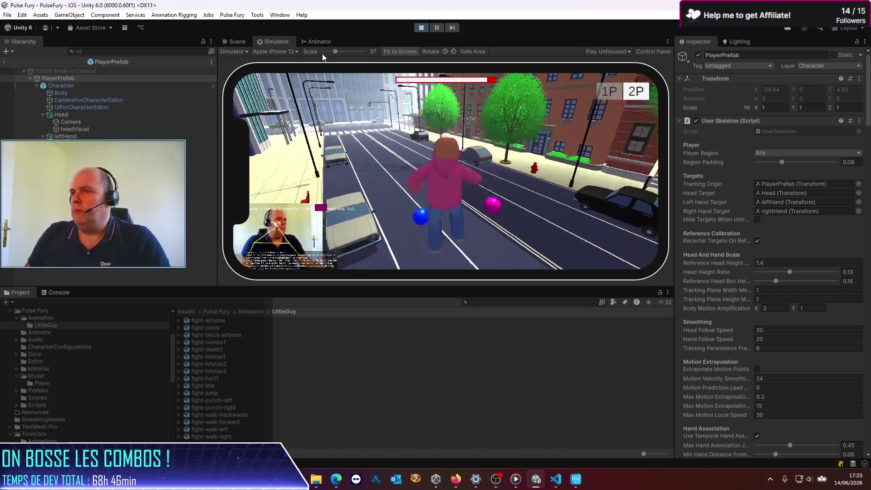
left_click(421, 27)
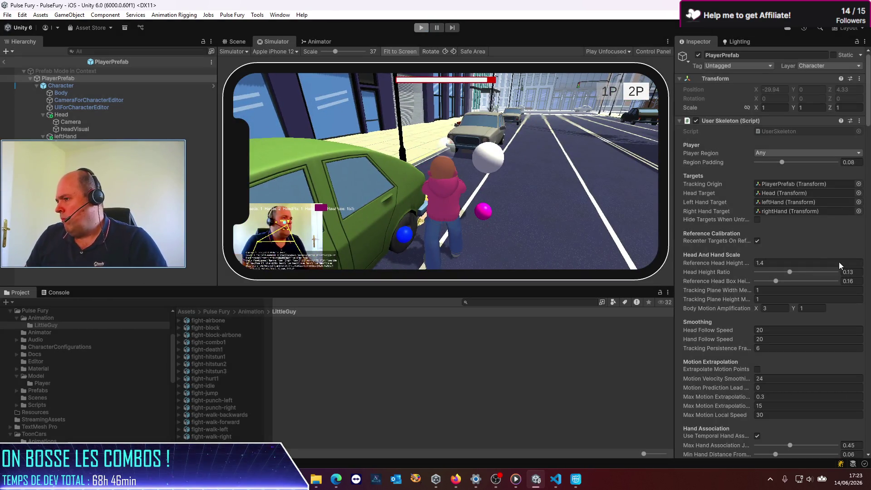
Step: Change PlayerPrefab's Dash Jump Stop Distance from 1.5 to 1 and return to the PulseFury scene
scroll(767, 353, "down", 15)
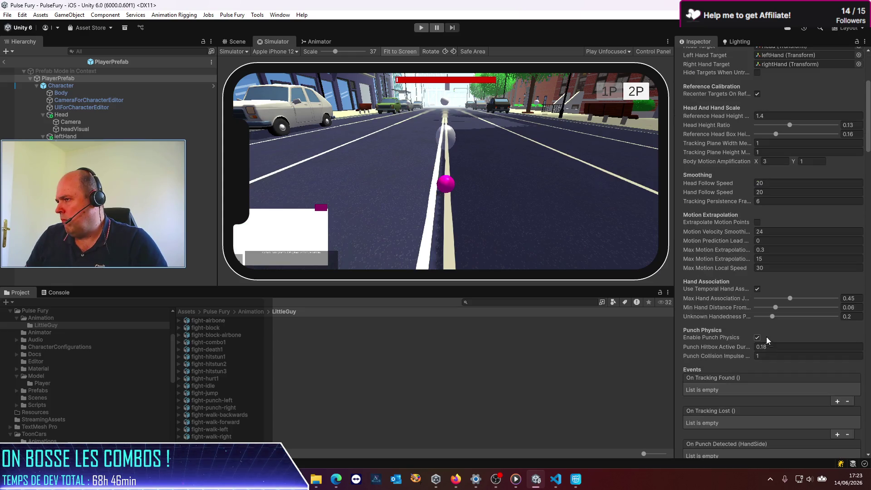
scroll(762, 312, "down", 5)
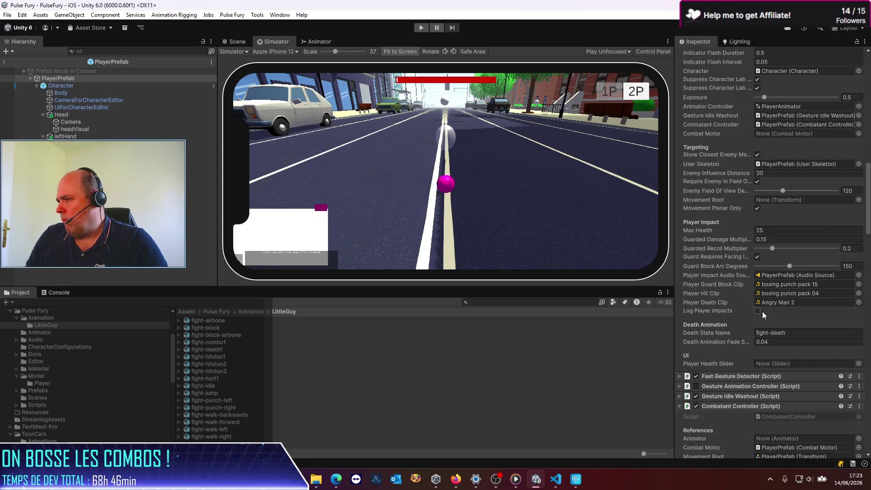
scroll(761, 312, "down", 8)
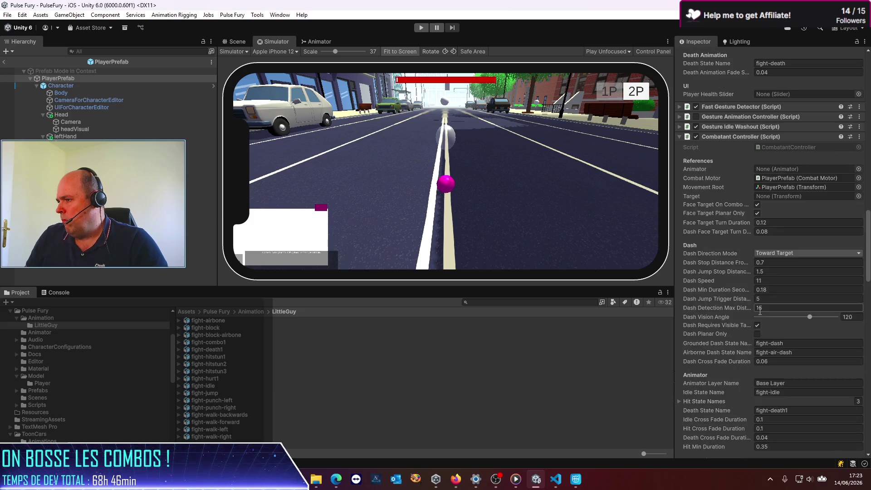
left_click(816, 272)
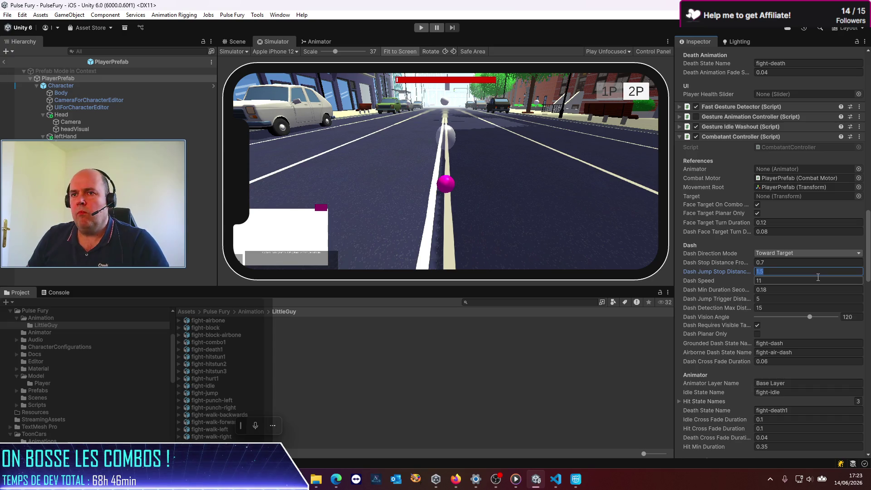
type("1")
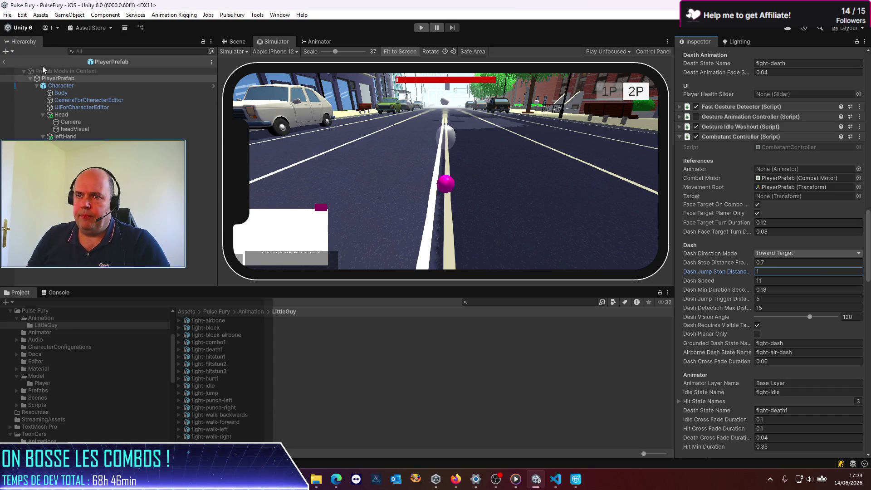
left_click(4, 62)
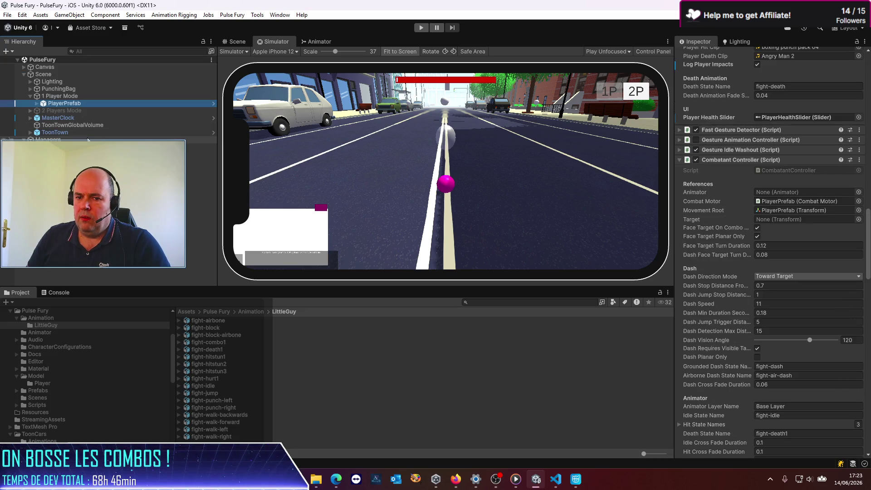
left_click(218, 311)
double_click(207, 379)
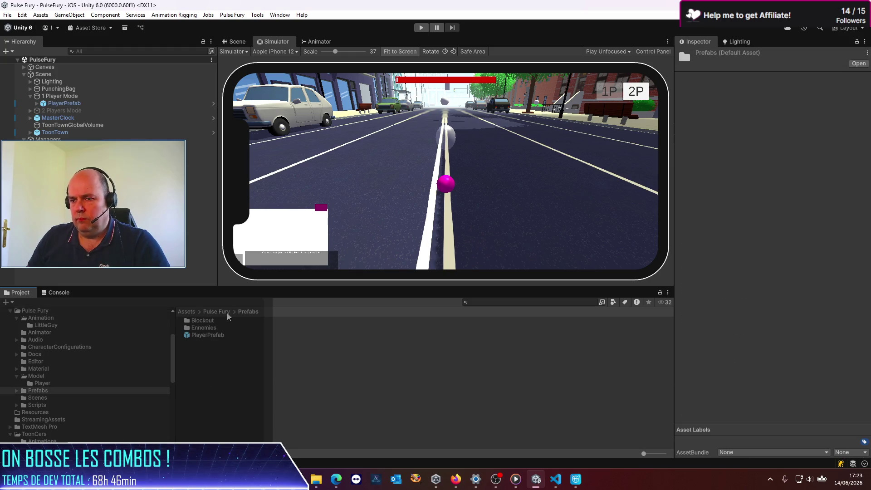
double_click(210, 328)
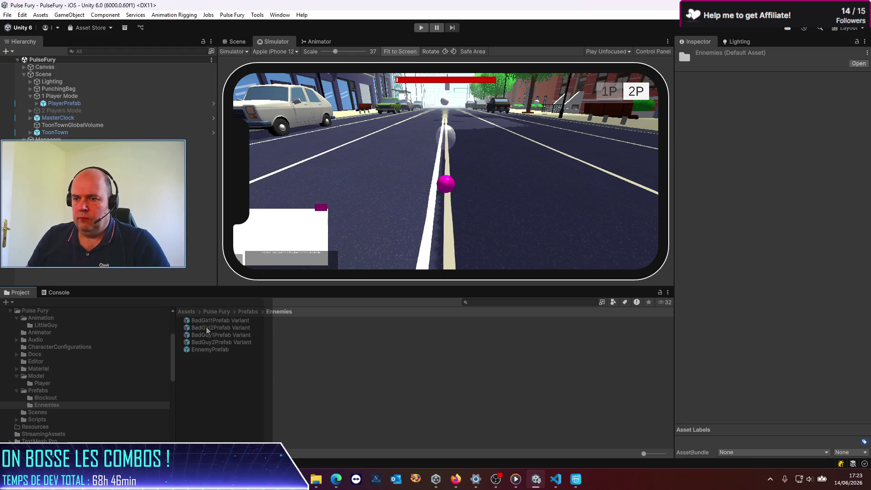
double_click(210, 352)
scroll(713, 269, "down", 2)
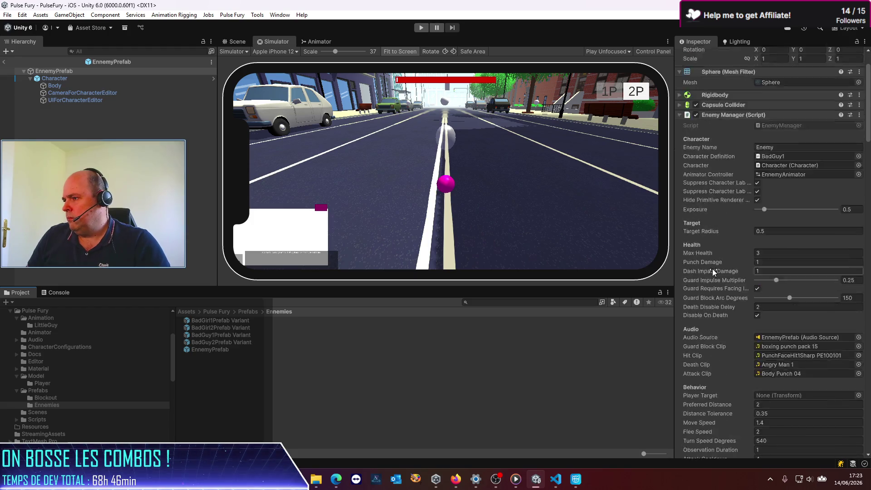
scroll(713, 268, "down", 9)
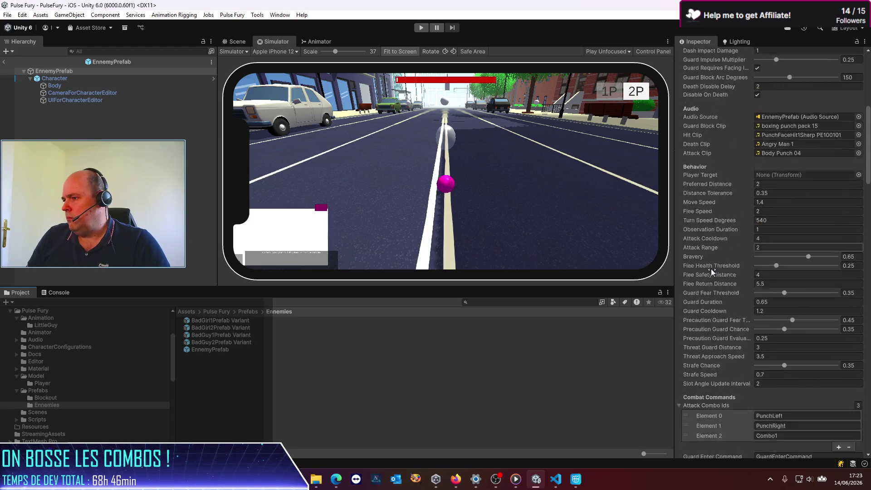
scroll(711, 268, "down", 12)
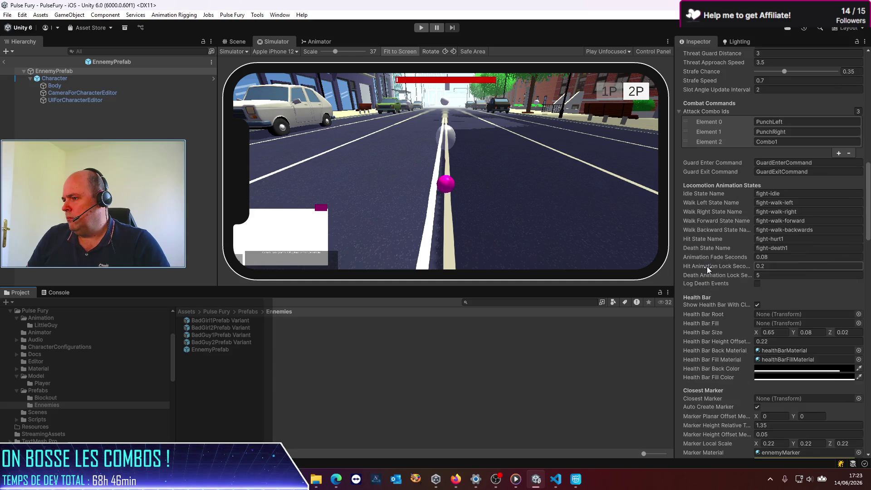
scroll(707, 266, "down", 13)
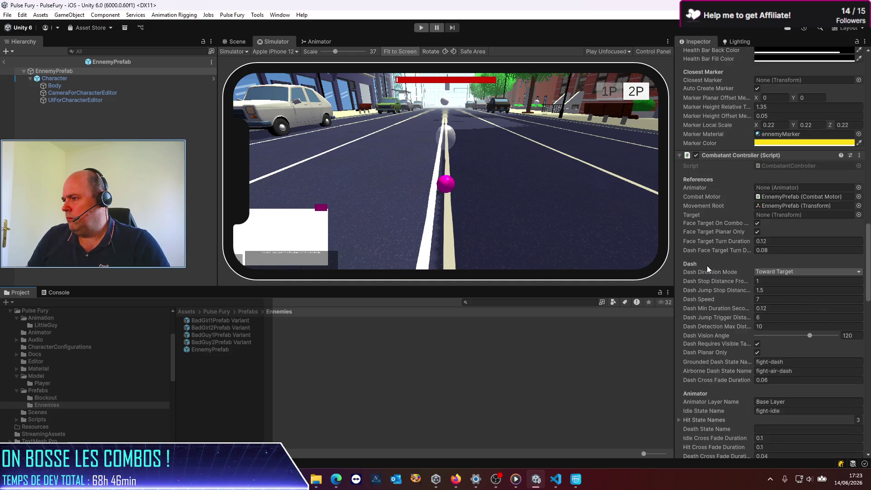
scroll(707, 268, "down", 16)
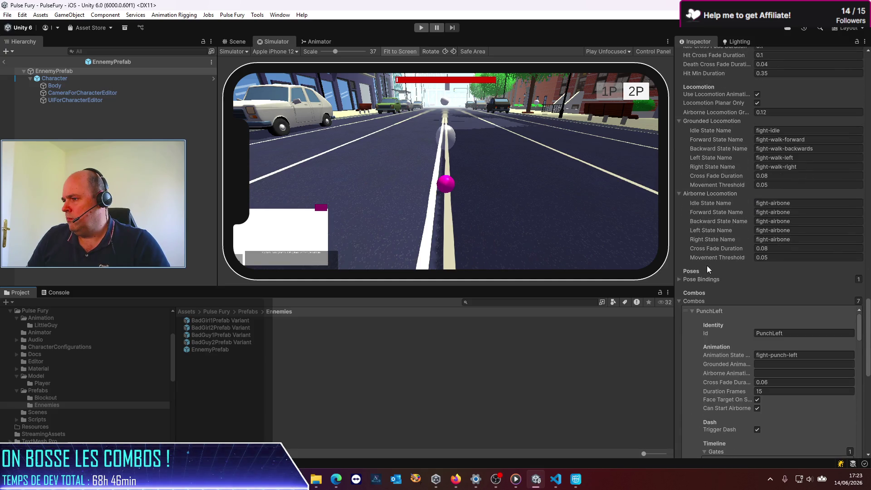
scroll(707, 265, "down", 4)
scroll(707, 265, "up", 4)
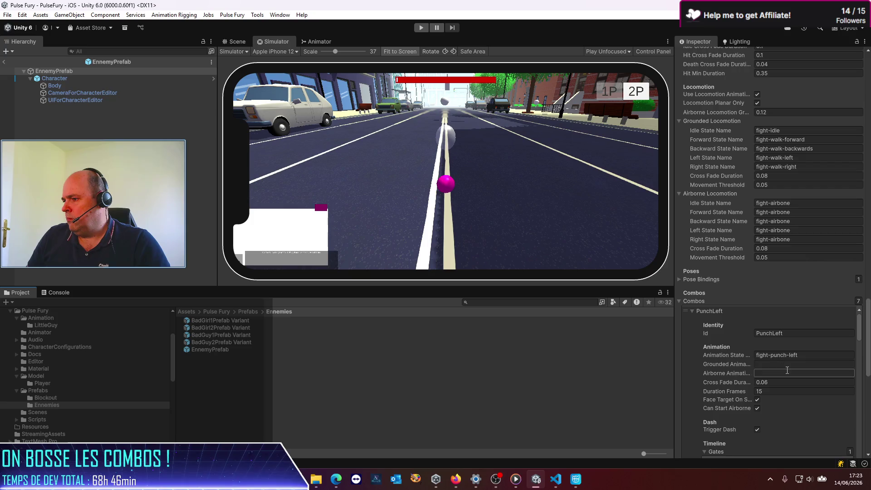
scroll(787, 371, "down", 8)
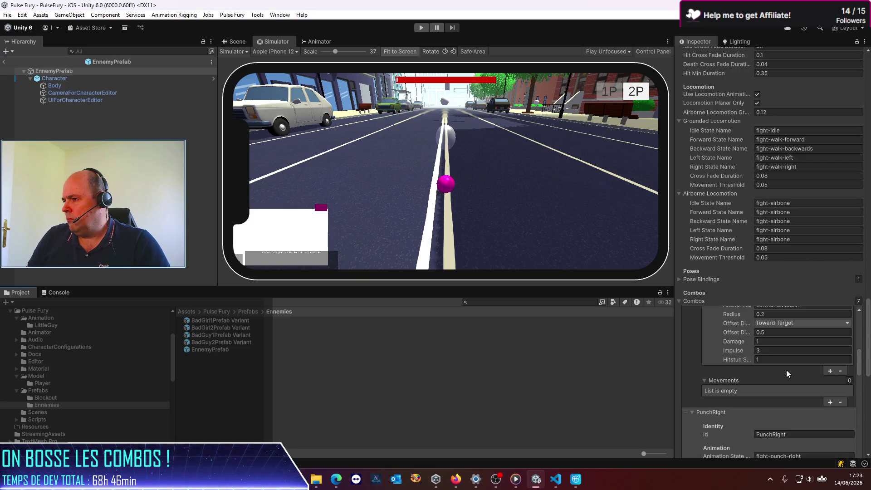
Step: Leave the enemy prefab, then play-test the fight until the player drops to 0/25 health, and stop
left_click(3, 62)
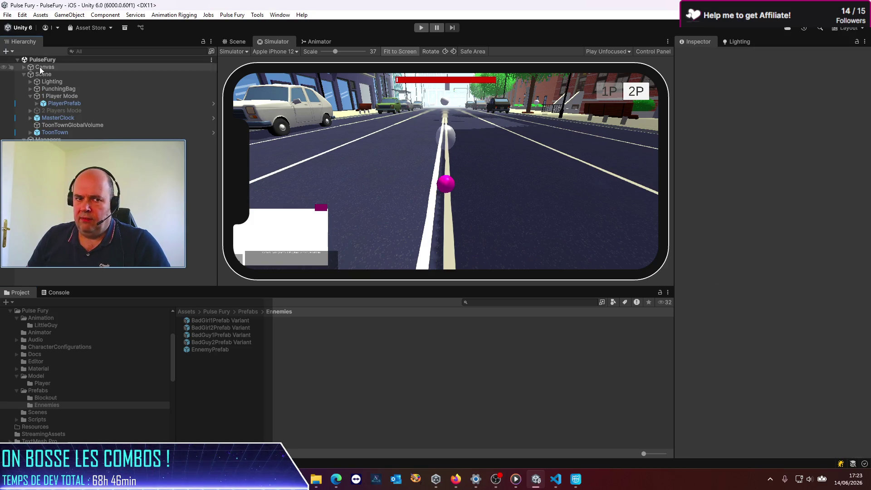
left_click(419, 28)
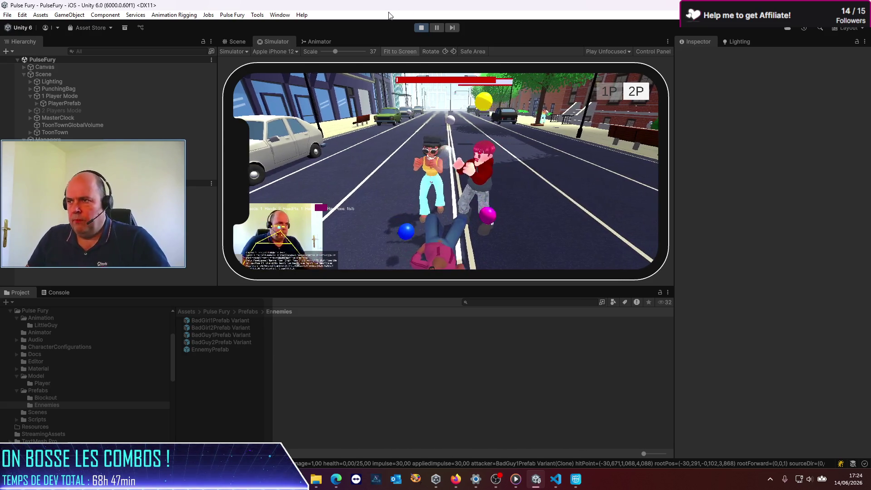
left_click(426, 27)
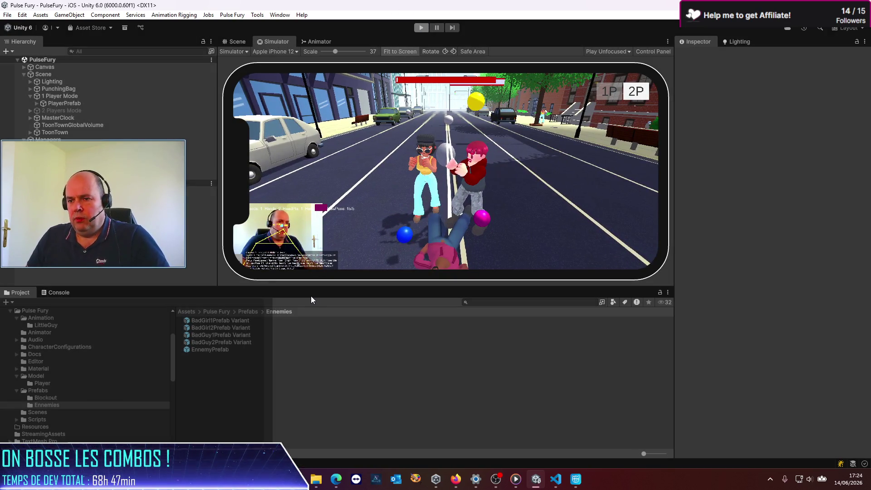
Step: Browse to Prefabs > Ennemies and select the BadGirl1Prefab Variant enemy
left_click(217, 311)
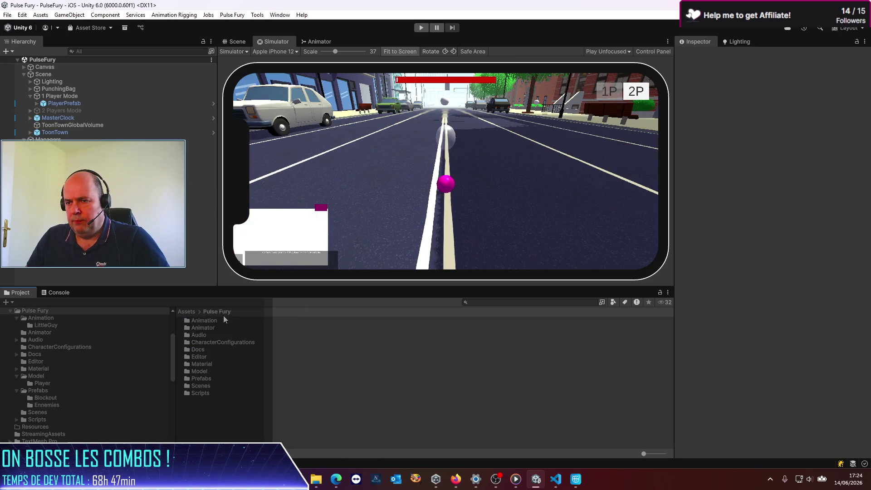
double_click(206, 379)
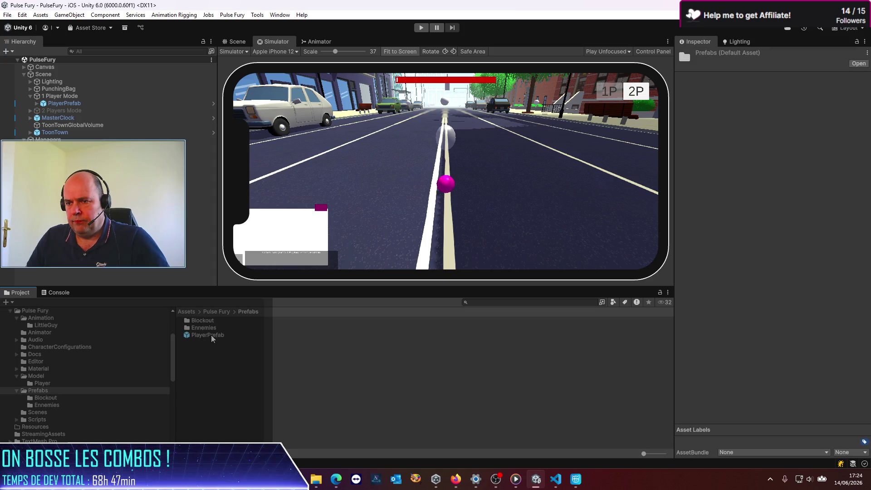
left_click(211, 335)
double_click(207, 327)
left_click(207, 320)
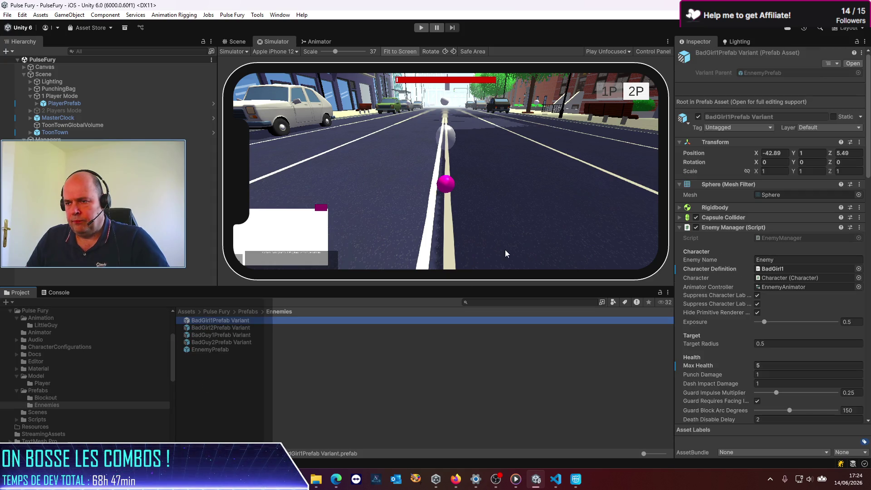
Step: Raise BadGirl1Prefab Variant's Attack Range from 2 to 6 and return to the scene
scroll(799, 260, "down", 5)
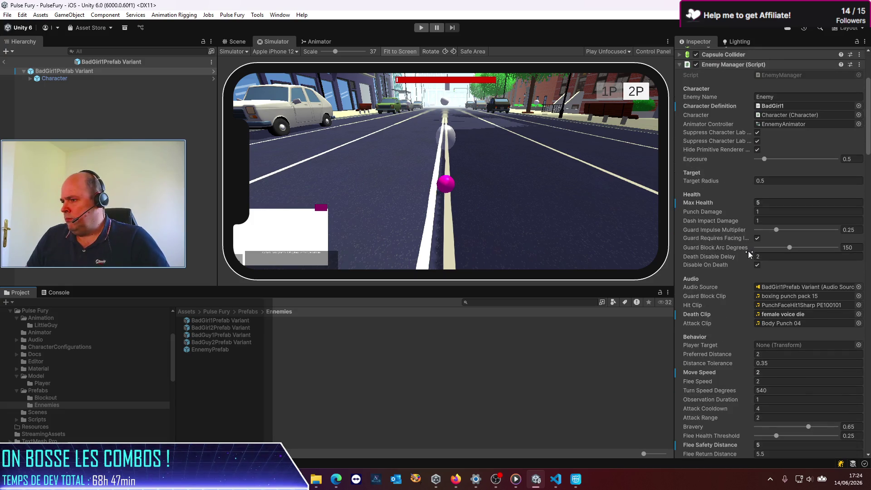
scroll(749, 254, "down", 5)
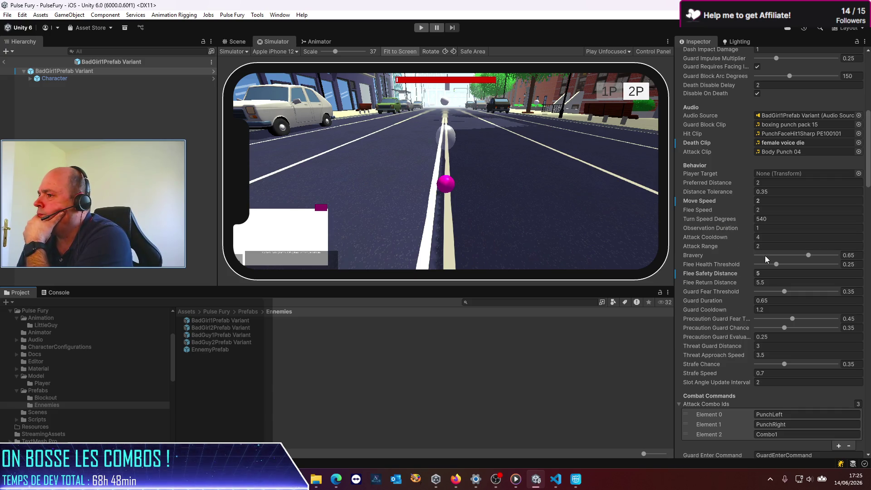
left_click(824, 243)
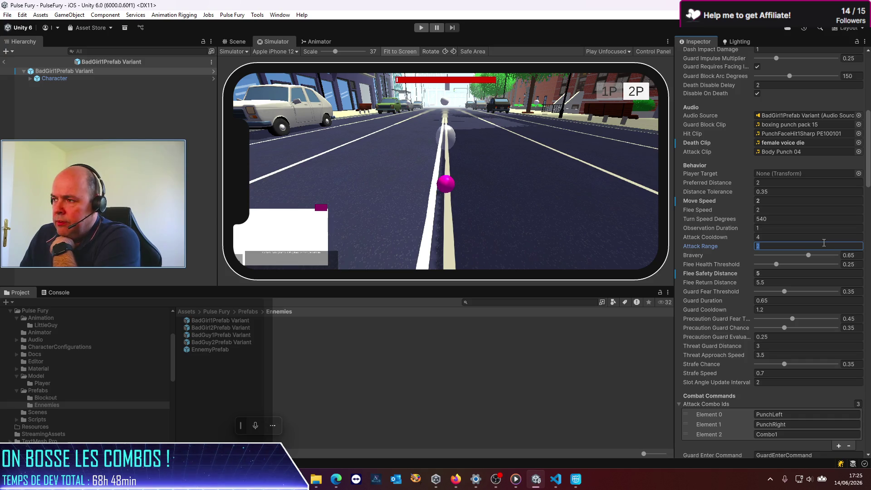
type("6")
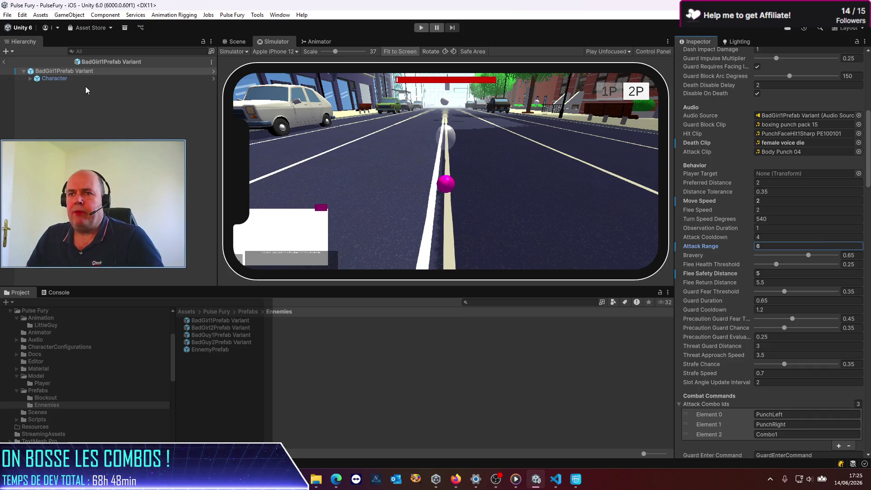
left_click(4, 63)
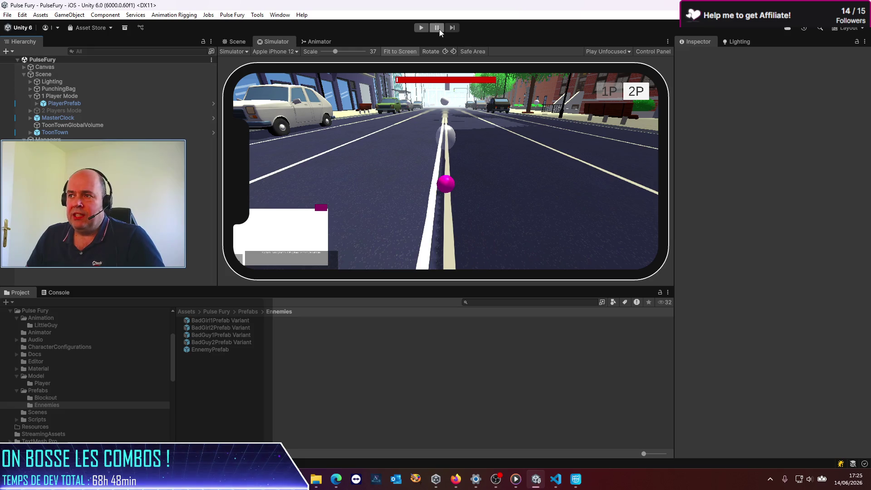
left_click(421, 28)
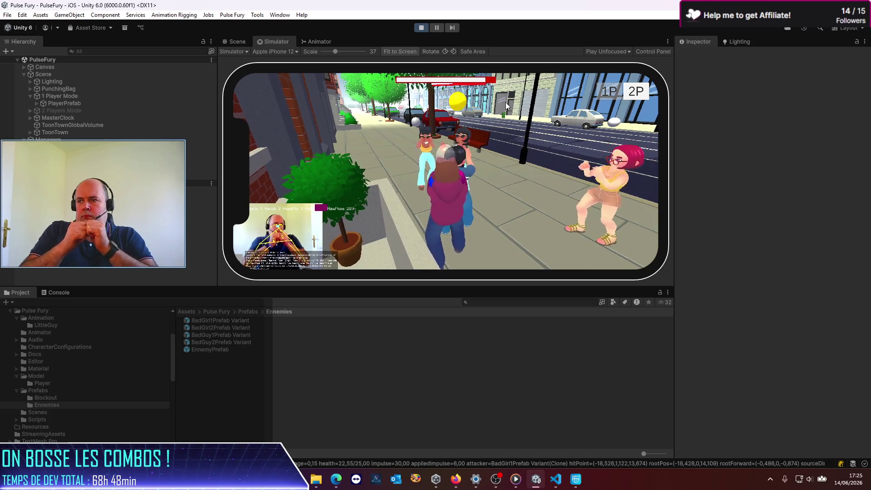
left_click(421, 28)
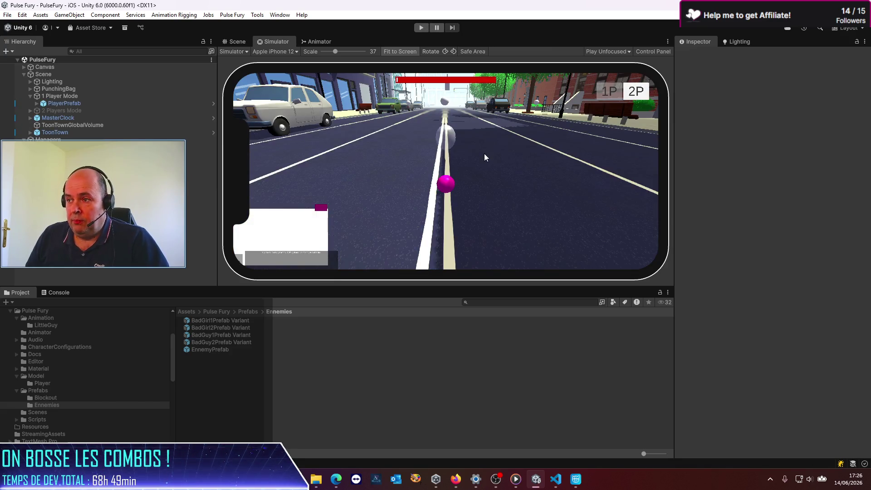
Step: Set BadGirl1Prefab Variant's Attack Range to 8 and go back to the PulseFury scene
left_click(235, 322)
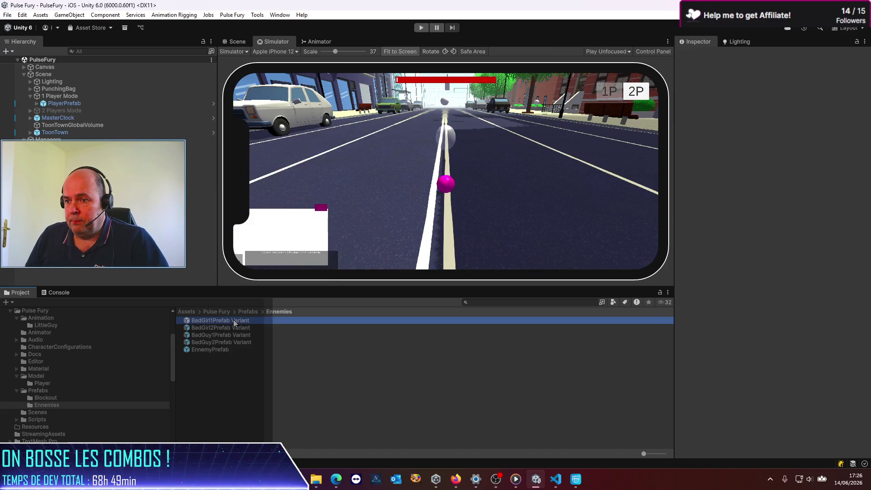
scroll(779, 300, "down", 15)
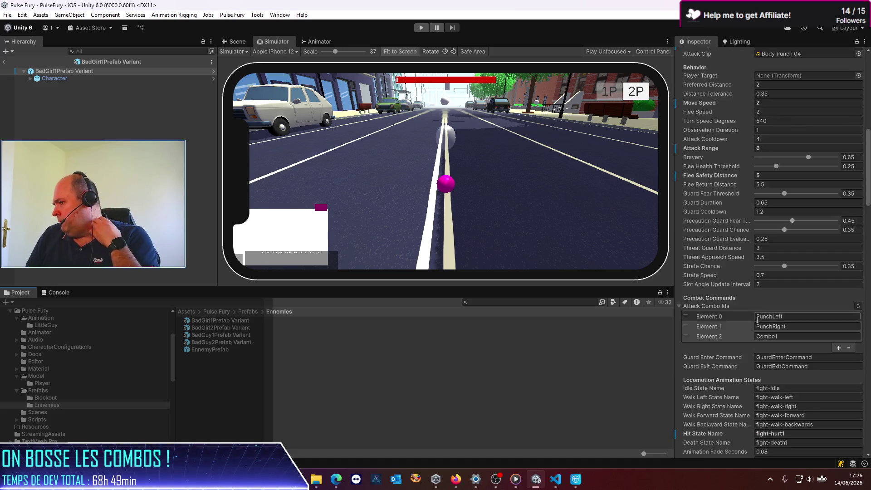
scroll(748, 292, "up", 6)
left_click(791, 145)
type("8")
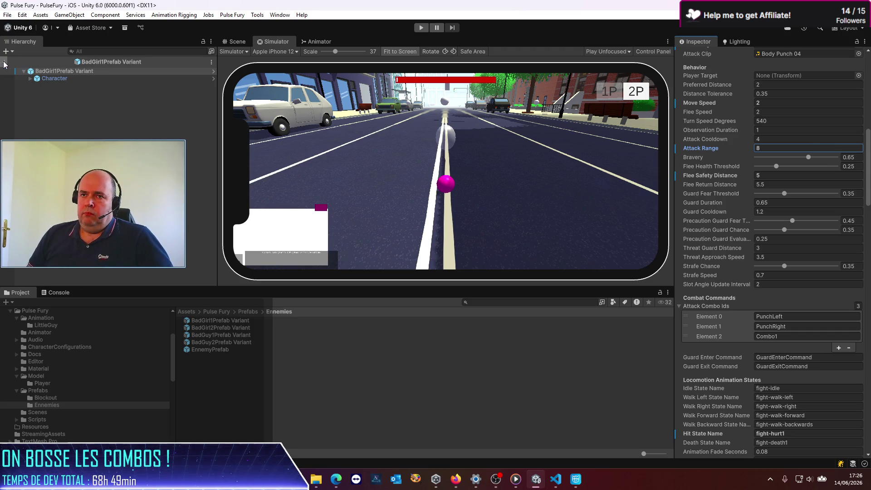
left_click(4, 62)
left_click(420, 28)
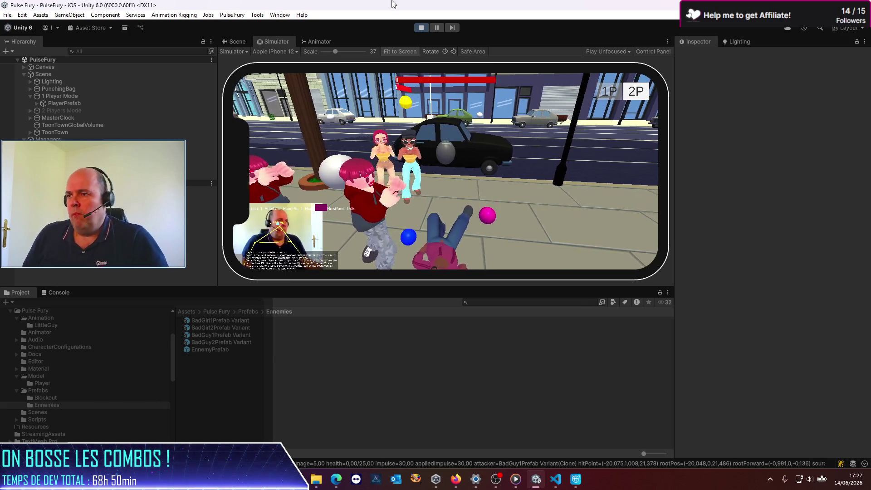
left_click(419, 28)
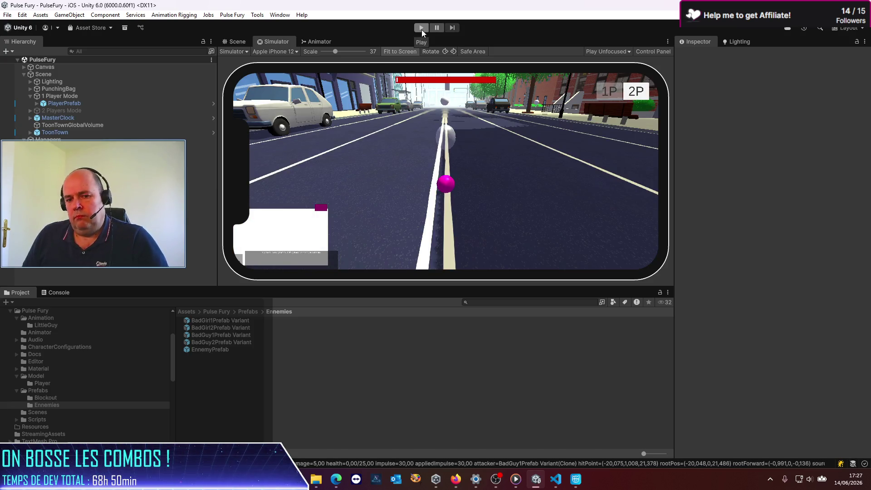
left_click(420, 29)
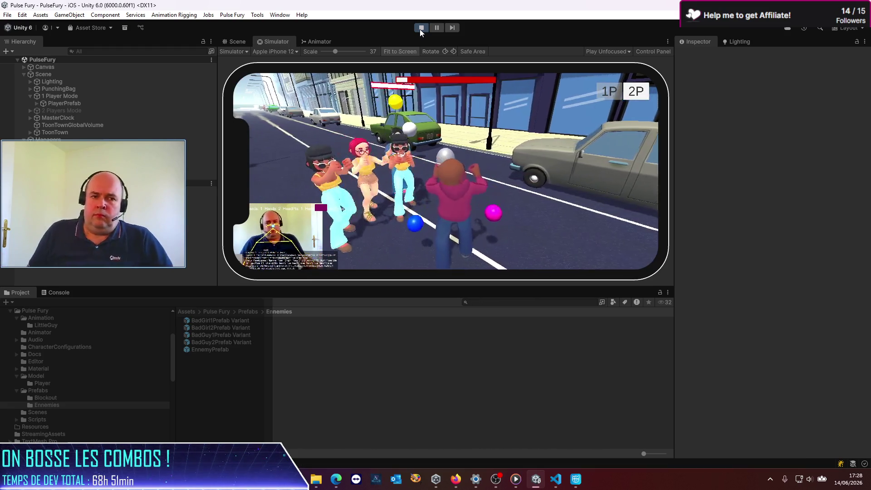
left_click(421, 27)
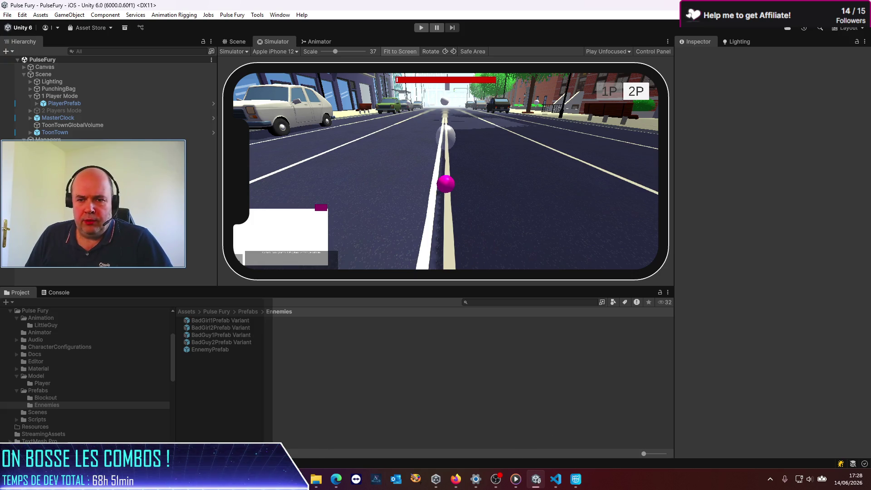
left_click(333, 486)
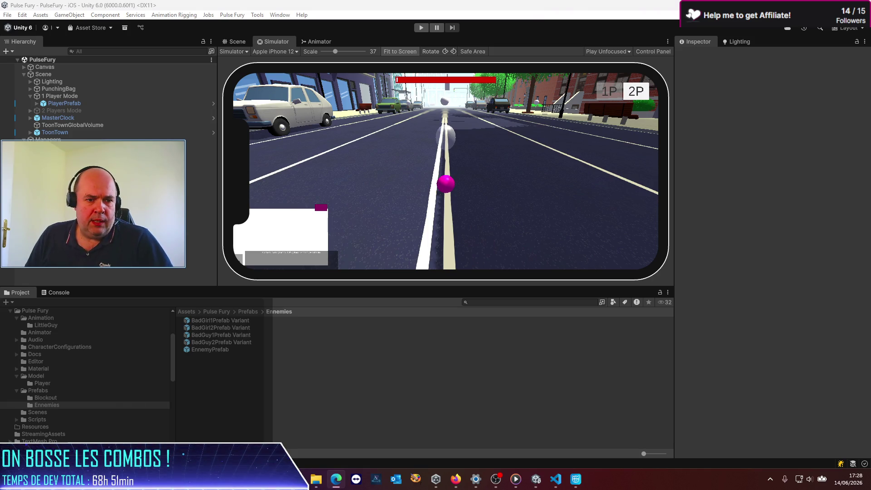
Step: Send a follow-up request to Codex in Visual Studio Code
left_click(553, 485)
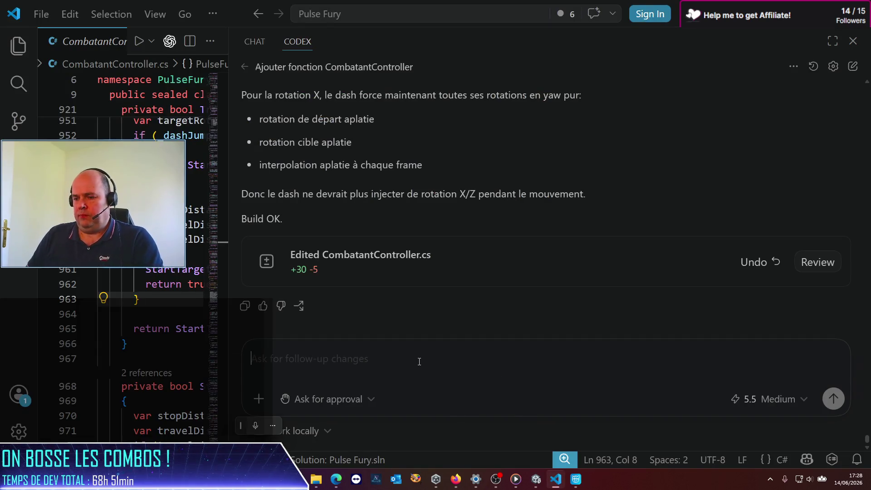
type("o")
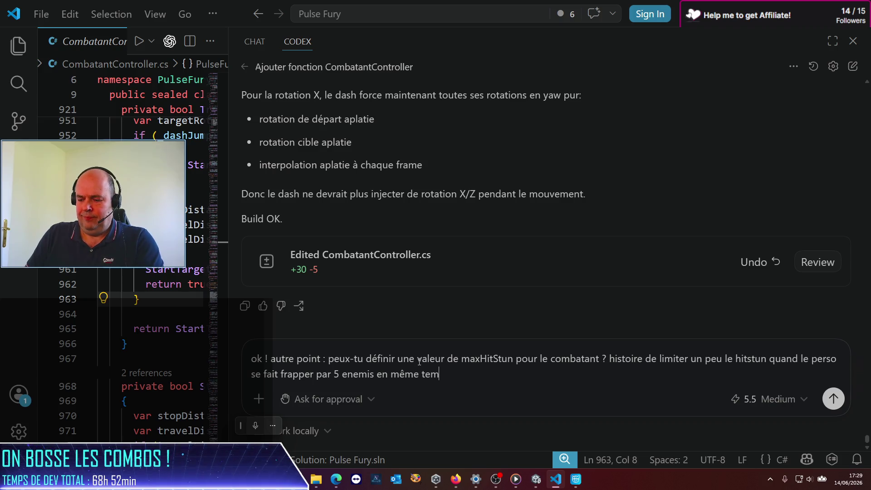
type("!!")
key("Return")
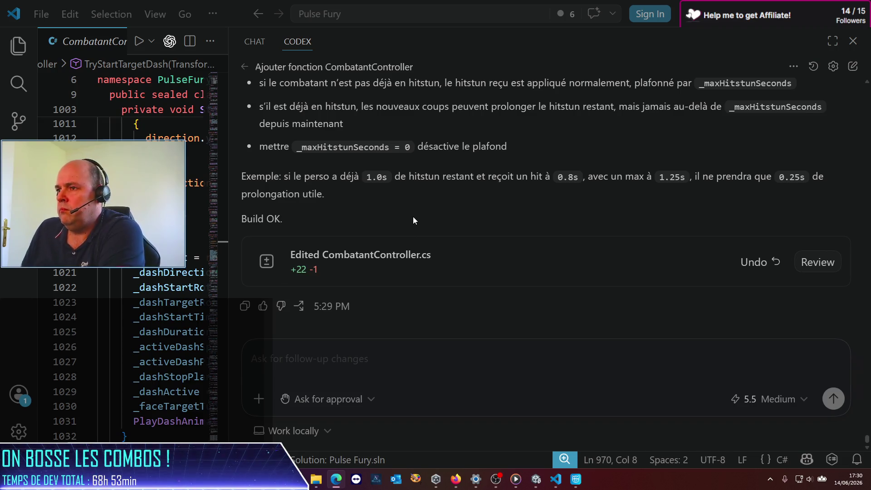
Step: Read Codex's summary of the _maxHitstunSeconds = 1.25f hitstun cap in CombatantController.cs
scroll(412, 221, "up", 3)
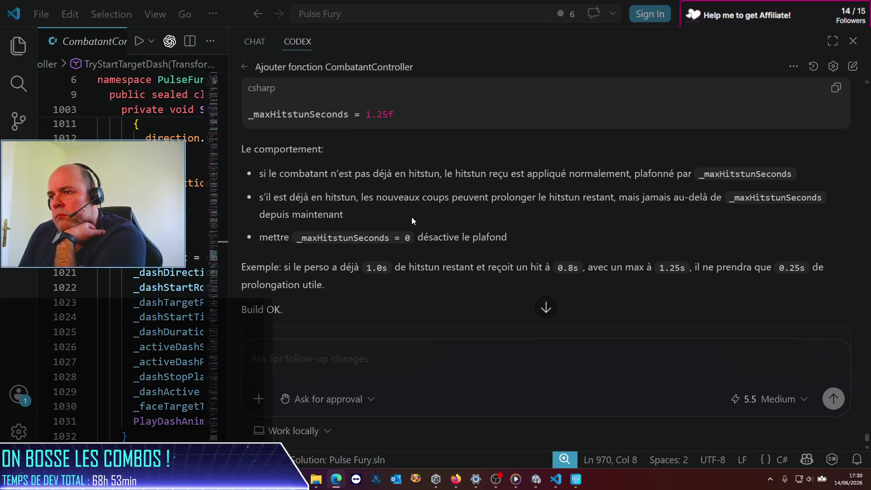
scroll(412, 221, "up", 3)
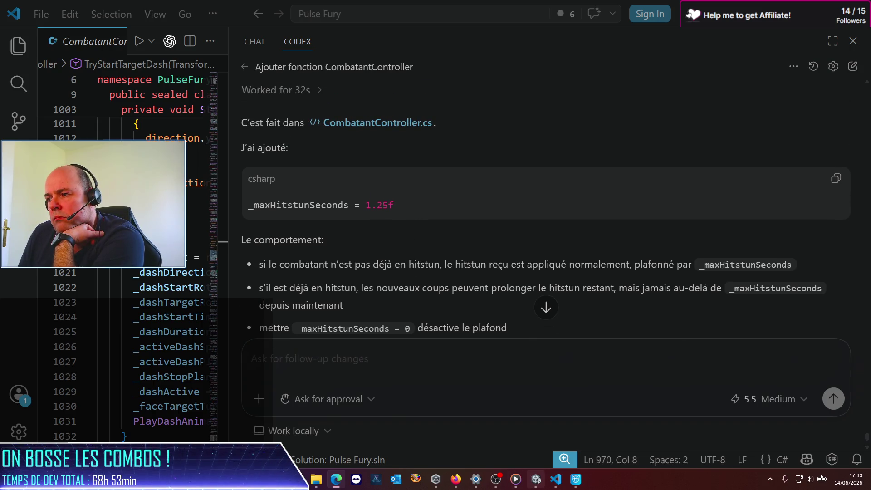
left_click(536, 479)
mouse_move(516, 479)
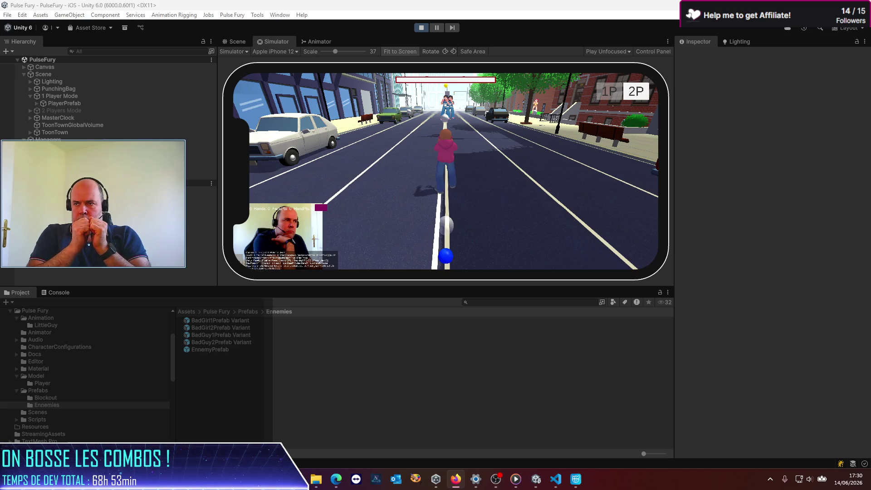
Step: Play-test the fight in the Simulator with the new hitstun cap, then stop Play mode
left_click(458, 221)
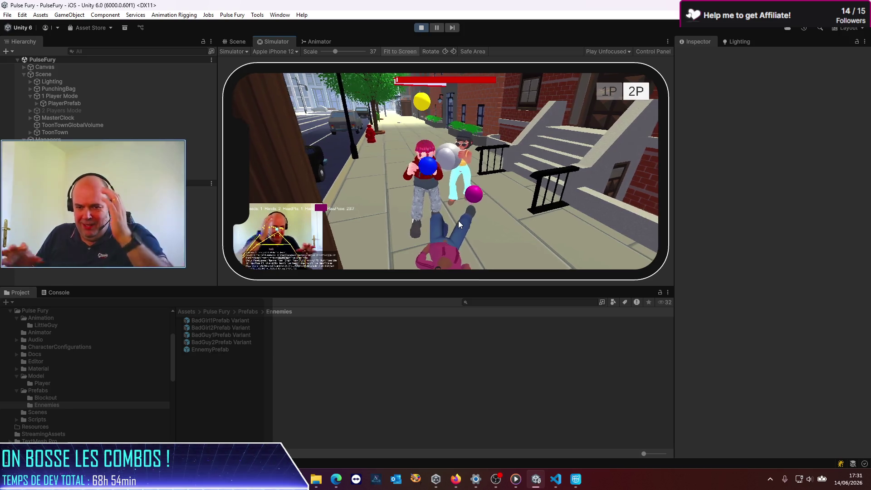
left_click(420, 30)
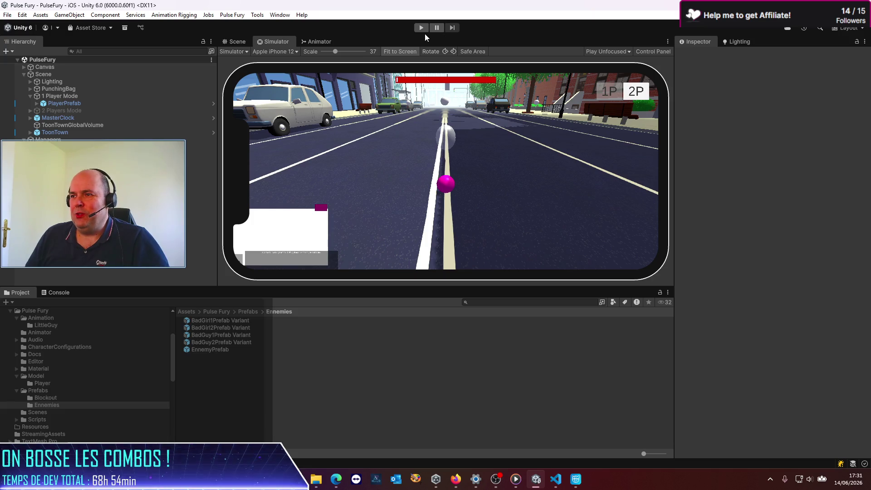
left_click(421, 29)
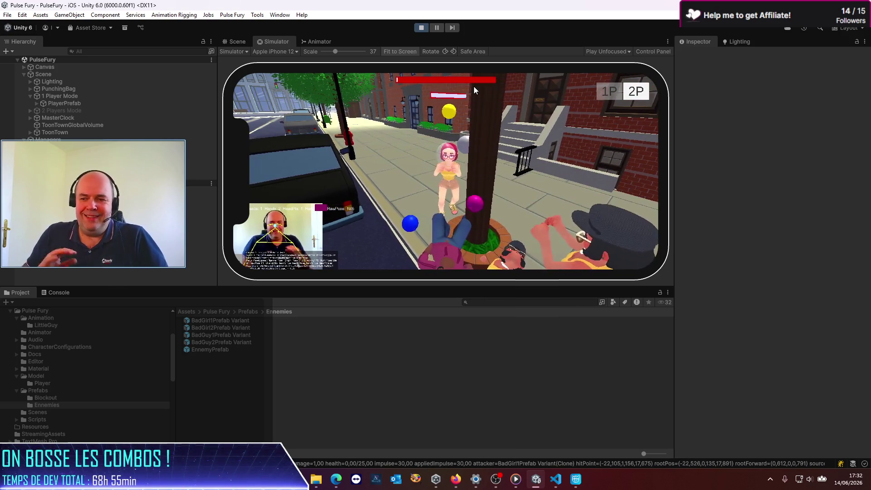
left_click(421, 29)
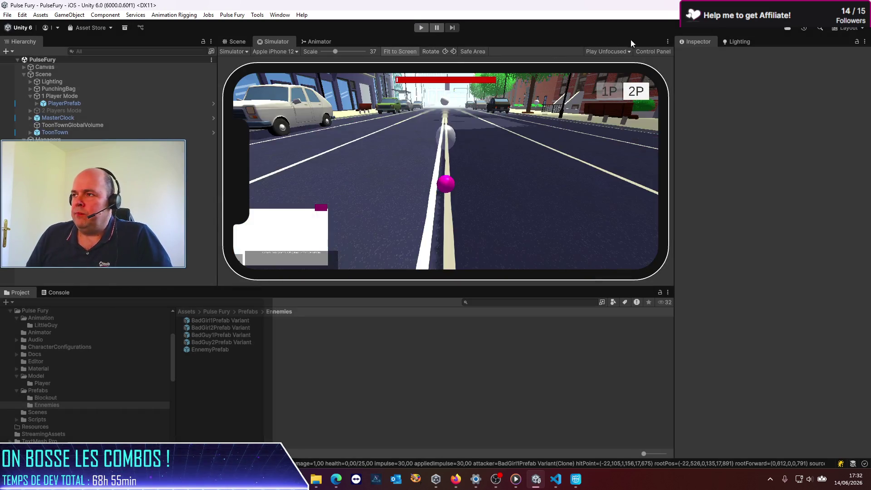
left_click(668, 41)
Step: Maximize the Simulator view and run two fight play tests, stopping each one
left_click(686, 67)
left_click(421, 28)
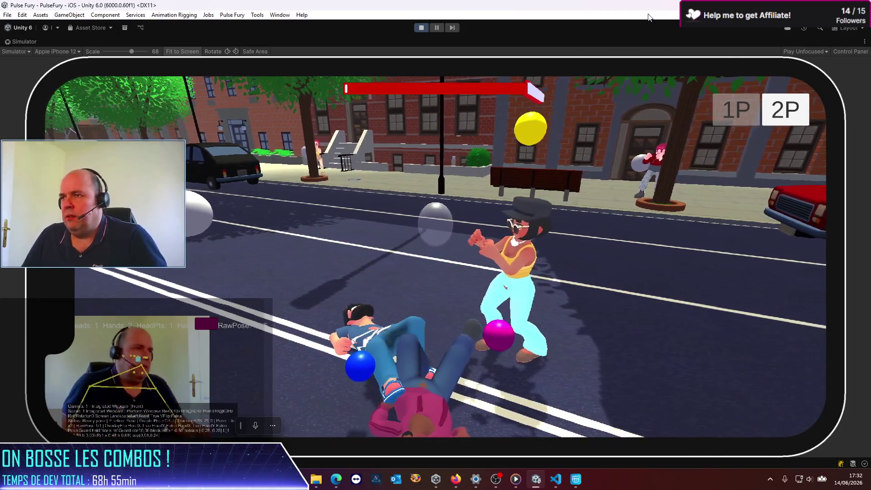
left_click(422, 29)
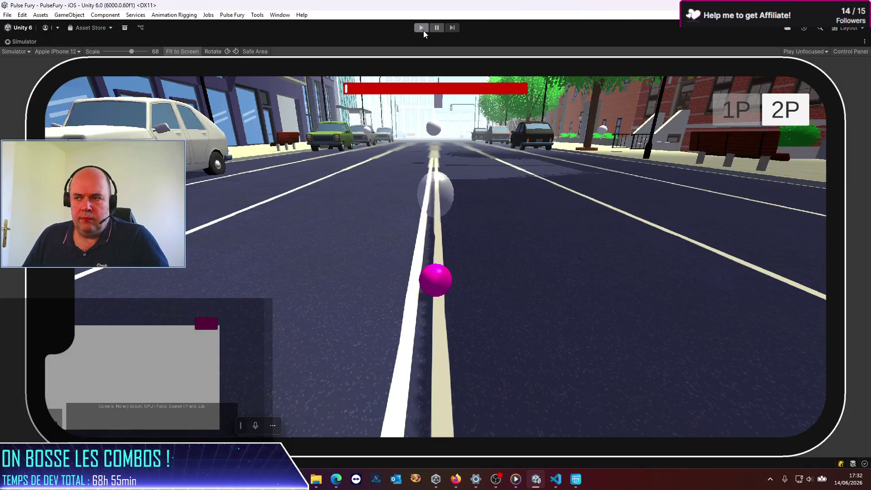
left_click(422, 29)
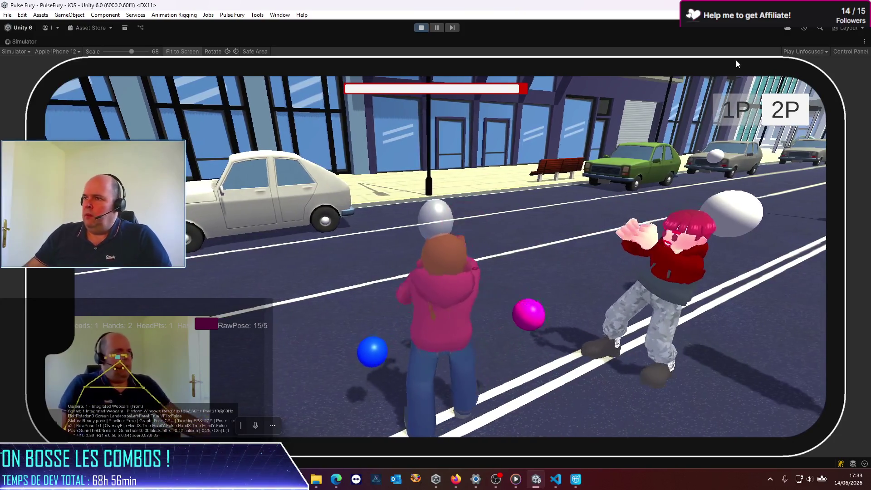
left_click(422, 28)
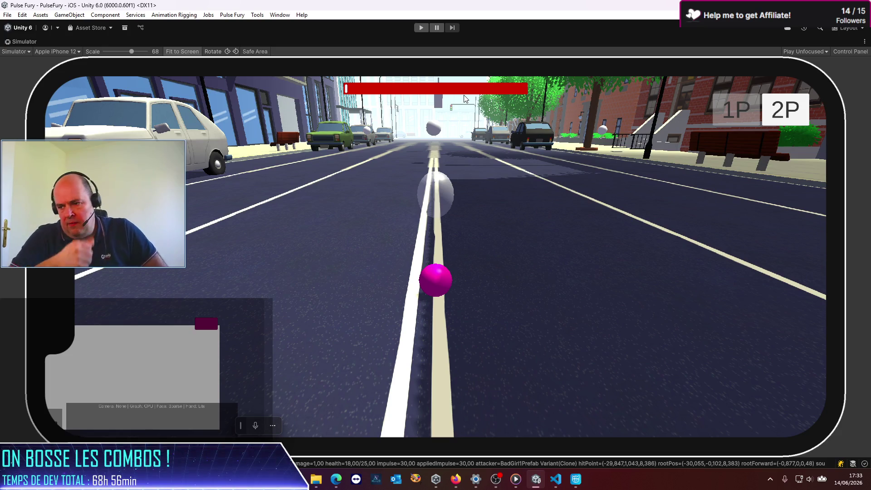
left_click(556, 479)
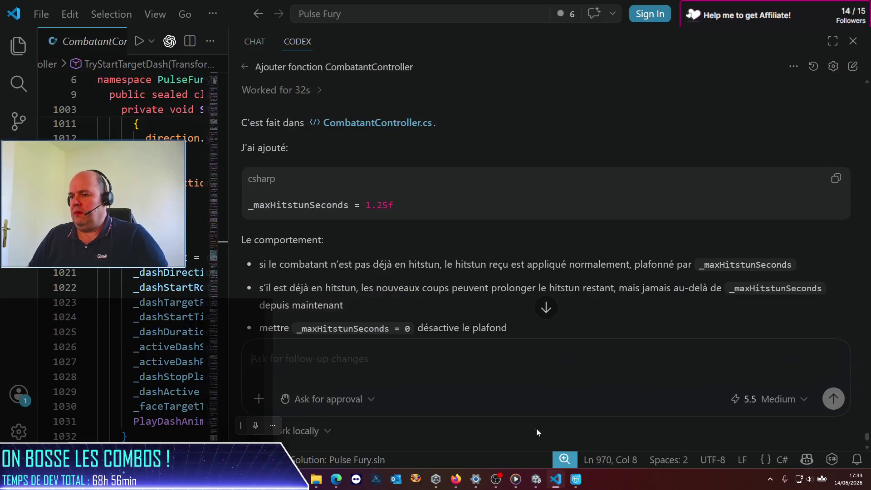
Step: Ask Codex, in French, to make a combo-triggered dash finish before the combo begins
type("peux")
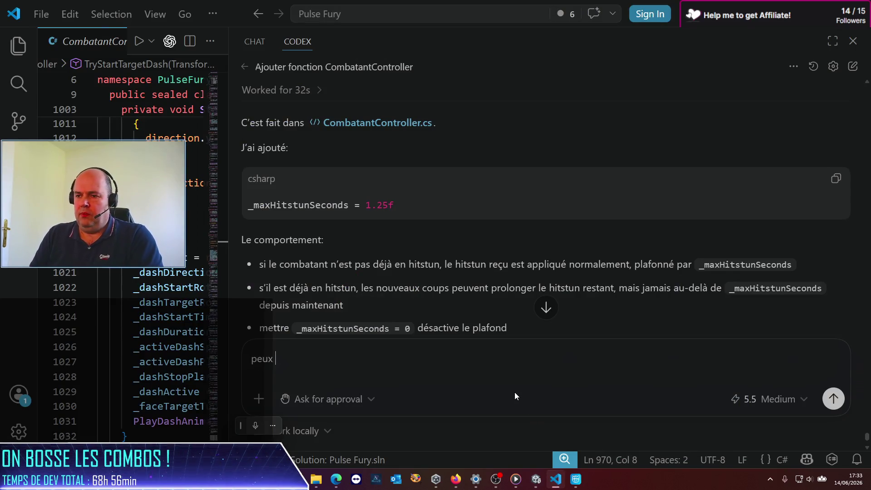
type("aie")
type("e en sort")
type("ue lorsqu'un")
type(" combo déclench")
type("e un dash")
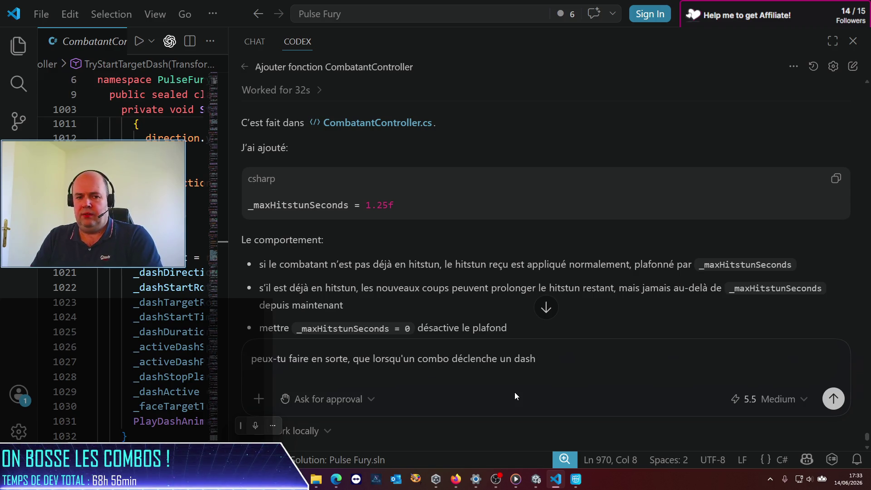
type(", ")
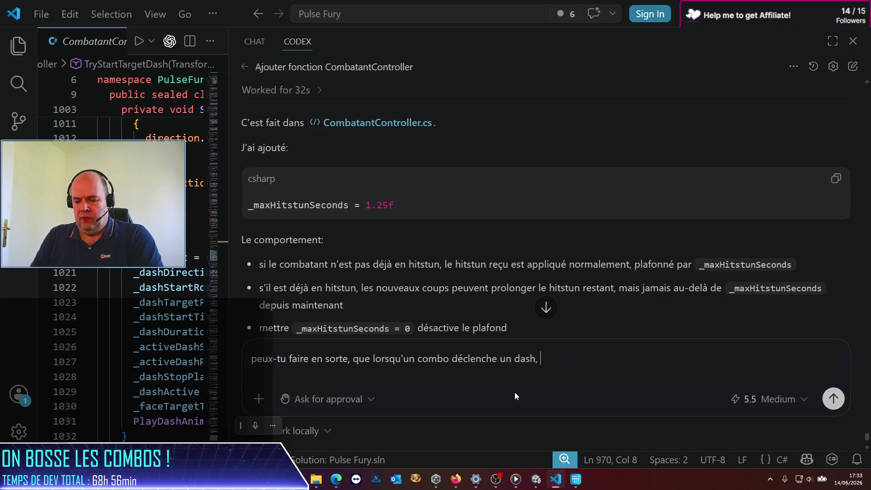
type("le dash s'effectue en premier P")
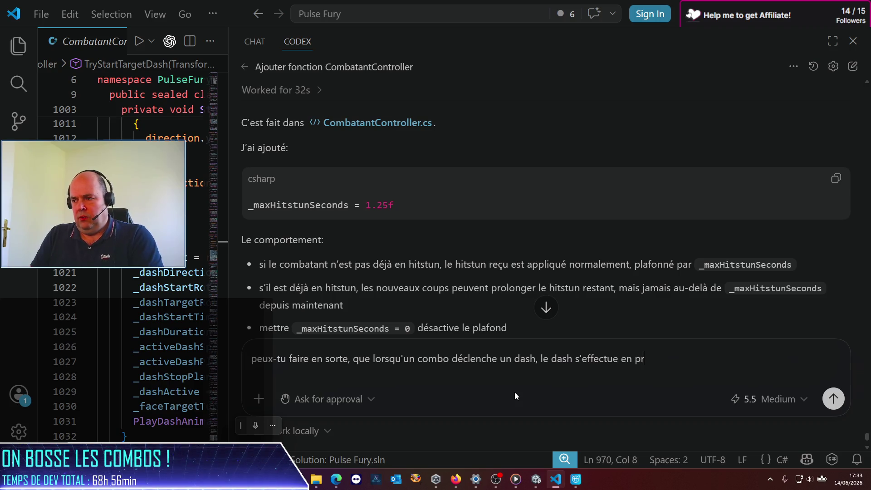
type("U")
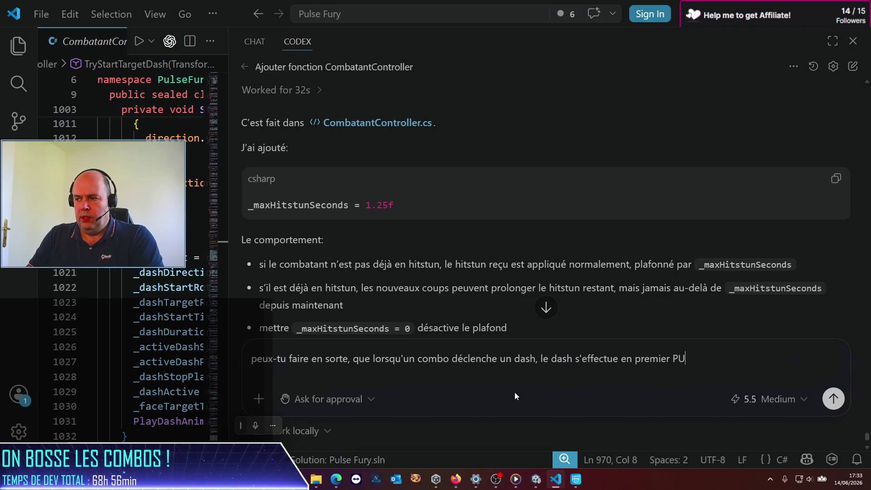
type("IS le combo de ")
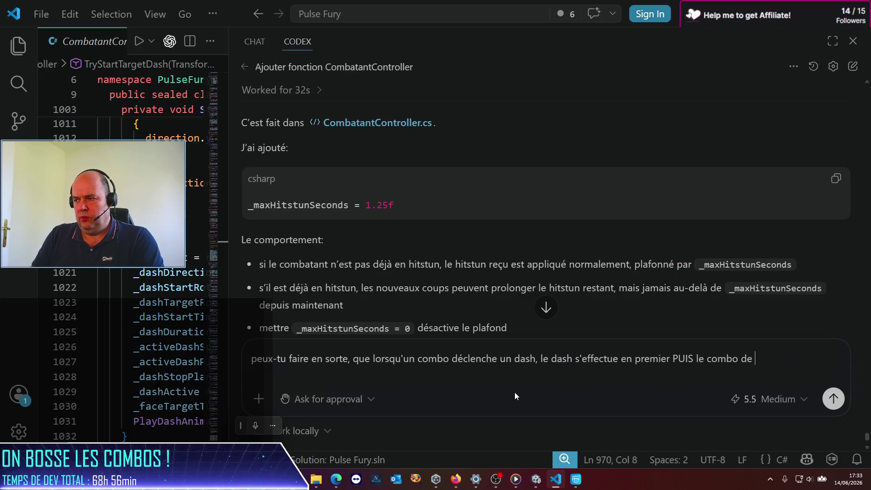
key("BackSpace")
key("BackSpace")
key("BackSpace")
type("se déclenche ?")
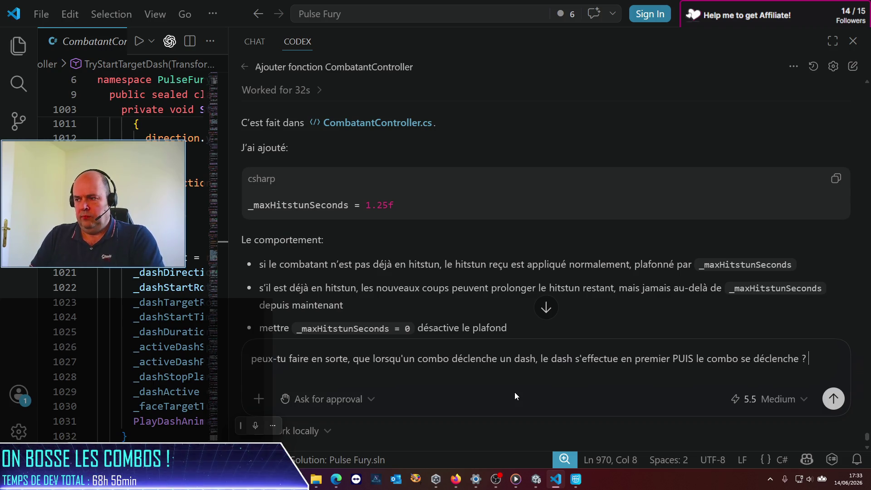
type(" car là")
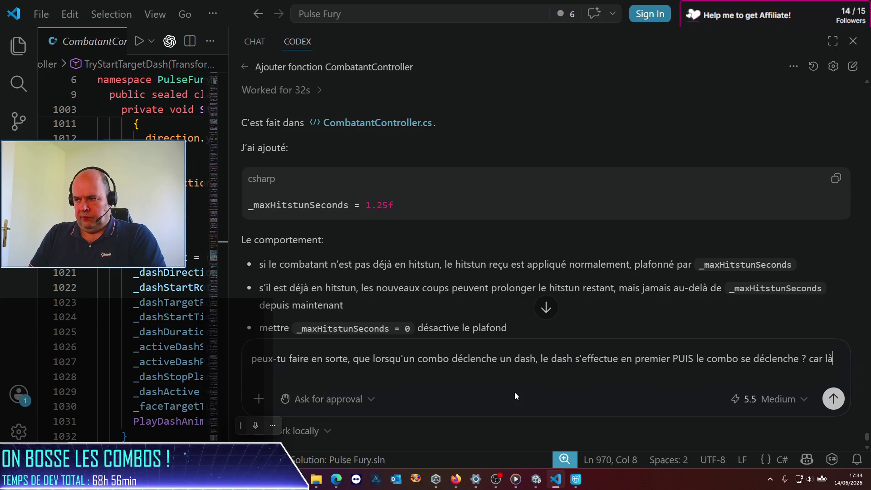
type("ystématiquement quand je lance mon dash")
type(", je suis \"ré")
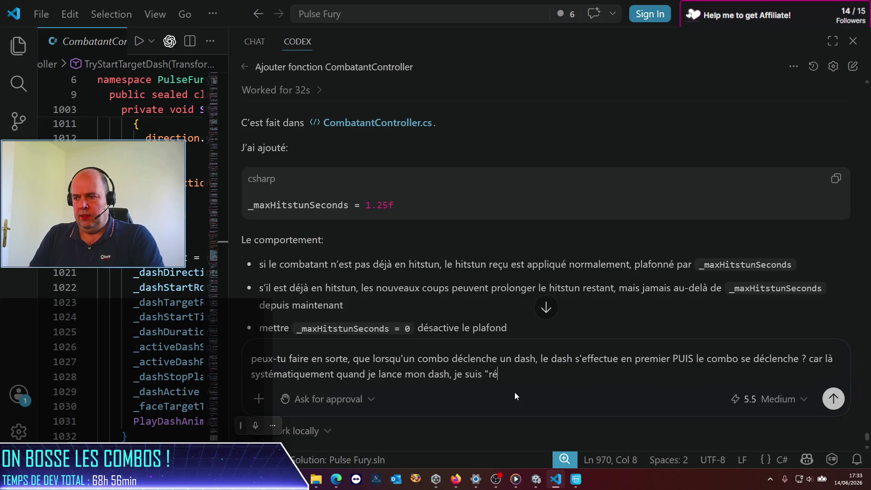
type("né\" par lé")
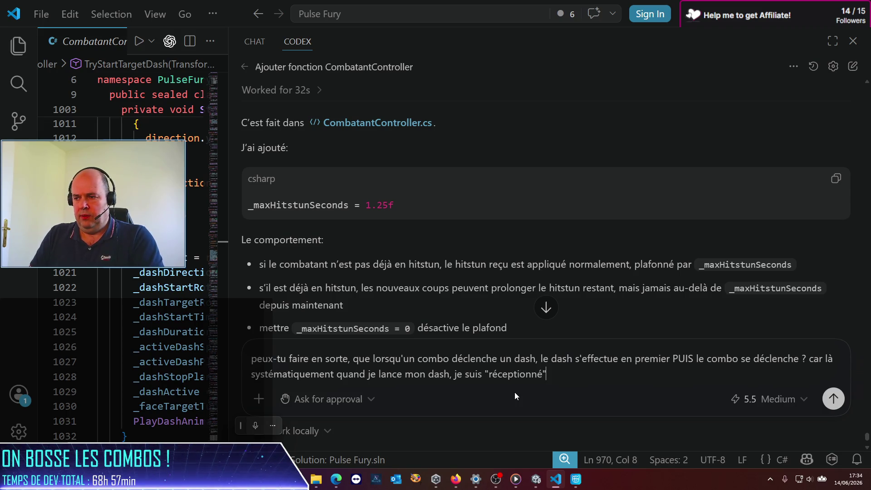
key("BackSpace")
key("BackSpace")
type("a ")
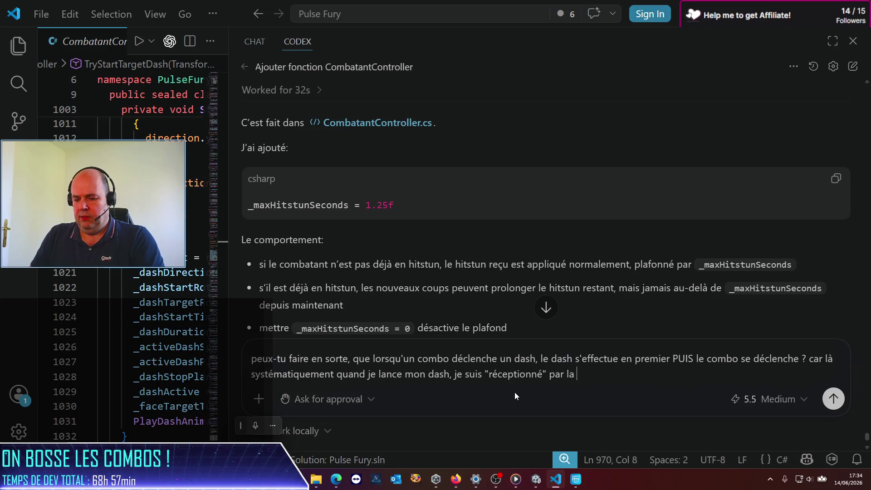
type("cible avec un ")
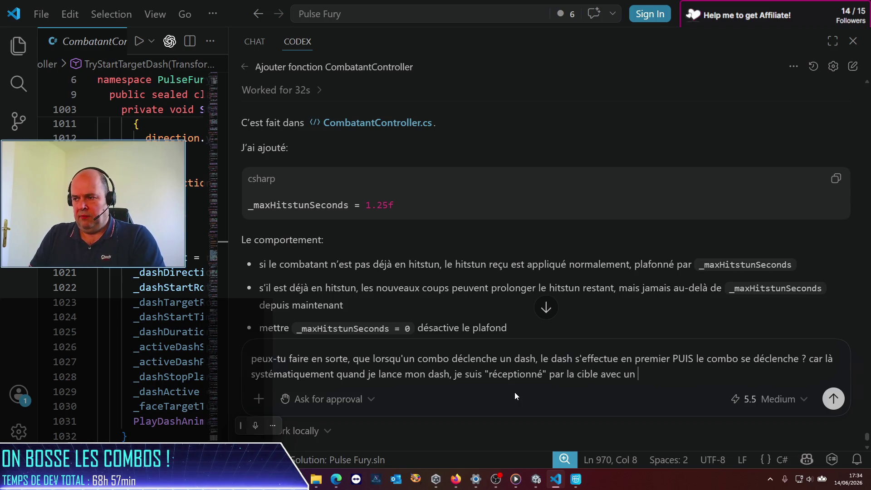
type("coup de ")
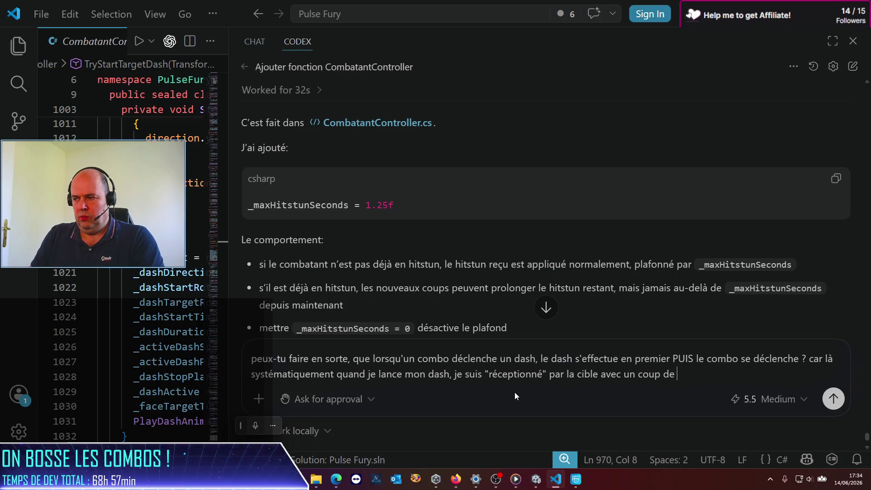
type("pon")
type("ng,")
double_click(518, 375)
type("accueilli\" par la cible avec un coup de poing,")
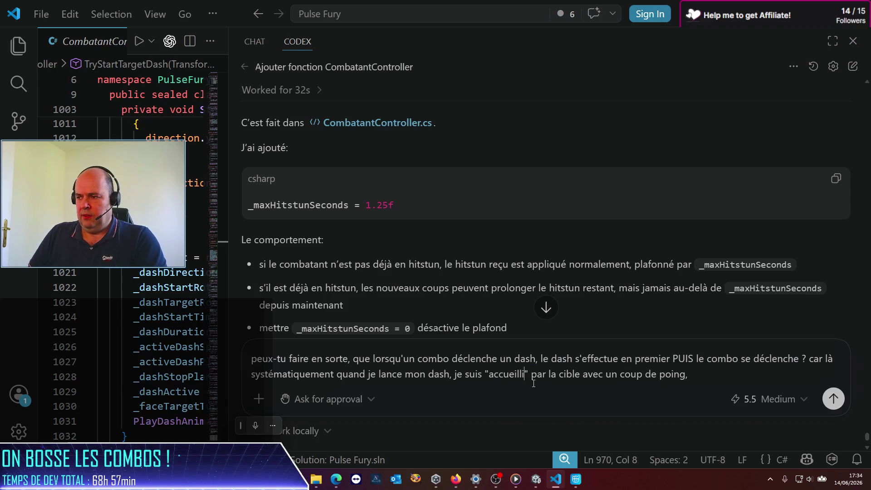
type(" alors que c")
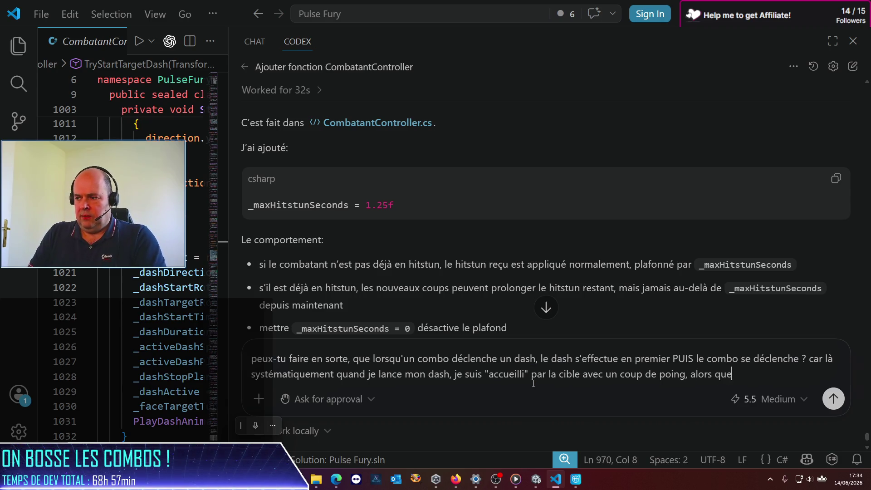
type("'est mo")
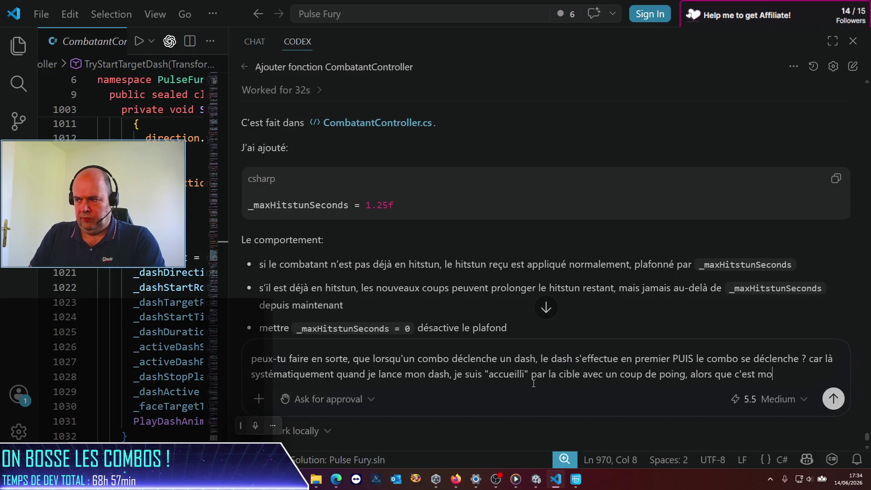
type("i qui devrai")
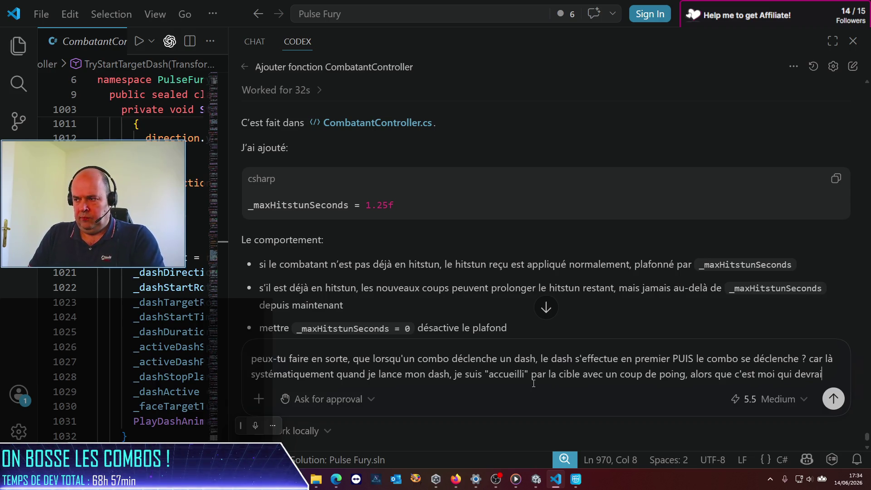
type("t avoir l'a")
type("qx")
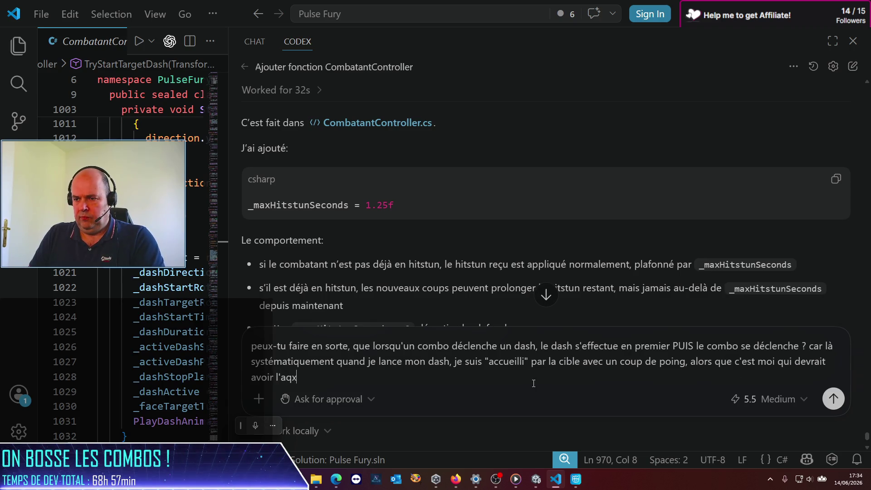
key("BackSpace")
key("BackSpace")
type("scendant.")
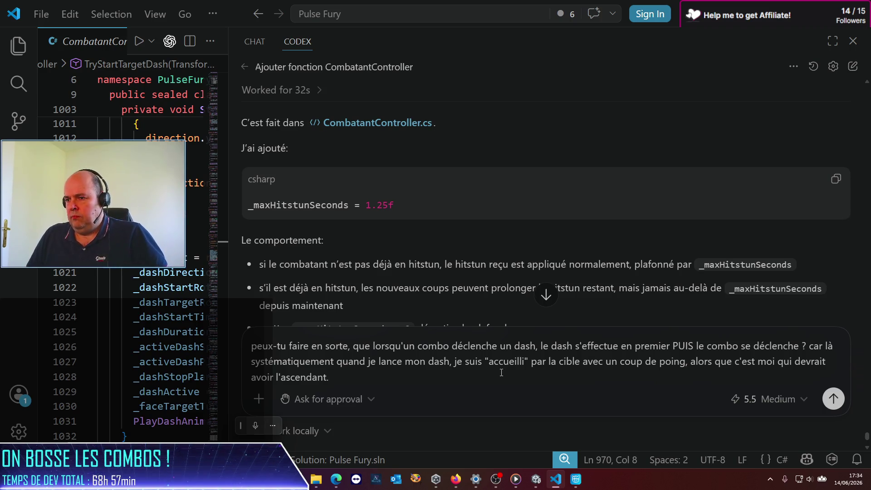
scroll(502, 373, "up", 3)
scroll(590, 365, "down", 3)
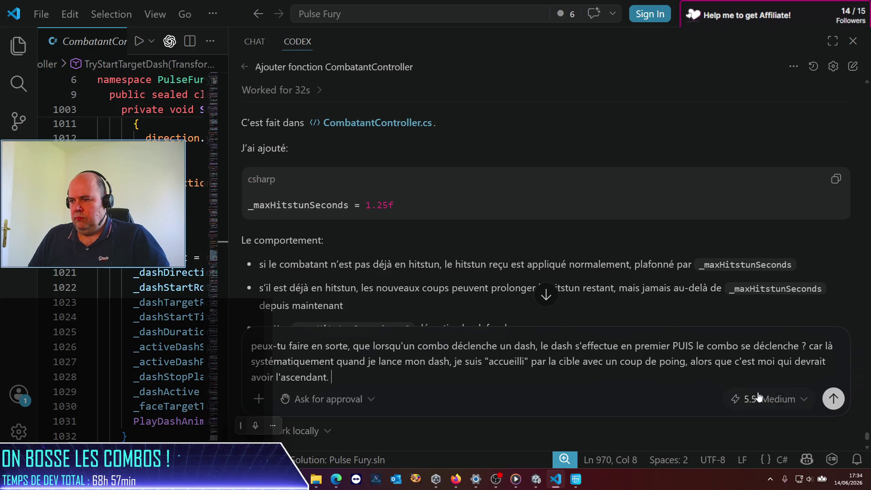
left_click(833, 398)
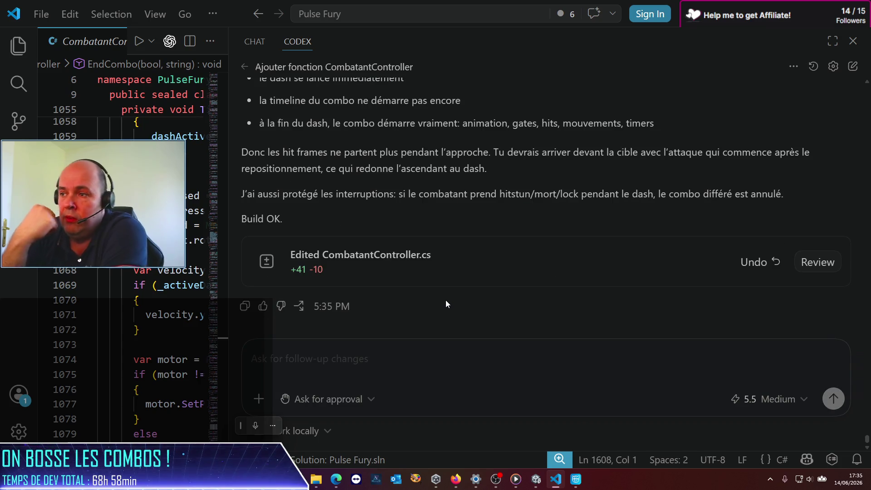
Step: Read through Codex's reply about the dash-before-combo change, then return to Unity
scroll(537, 93, "up", 3)
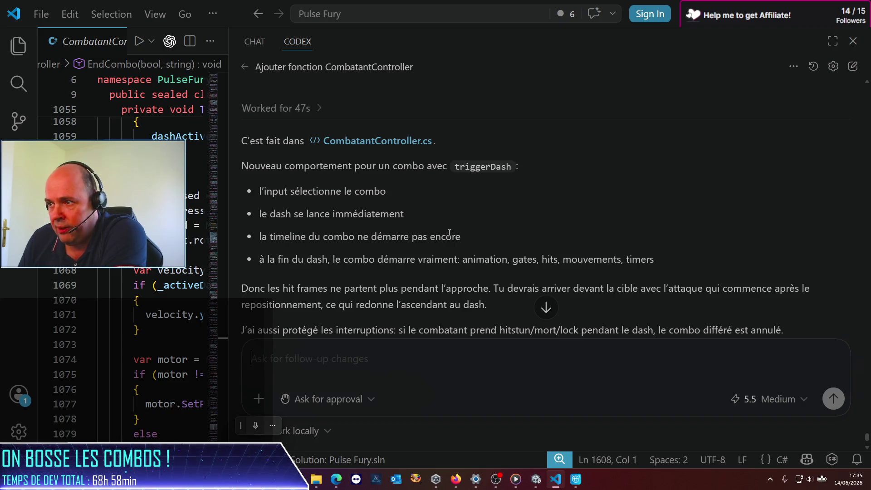
scroll(292, 237, "down", 2)
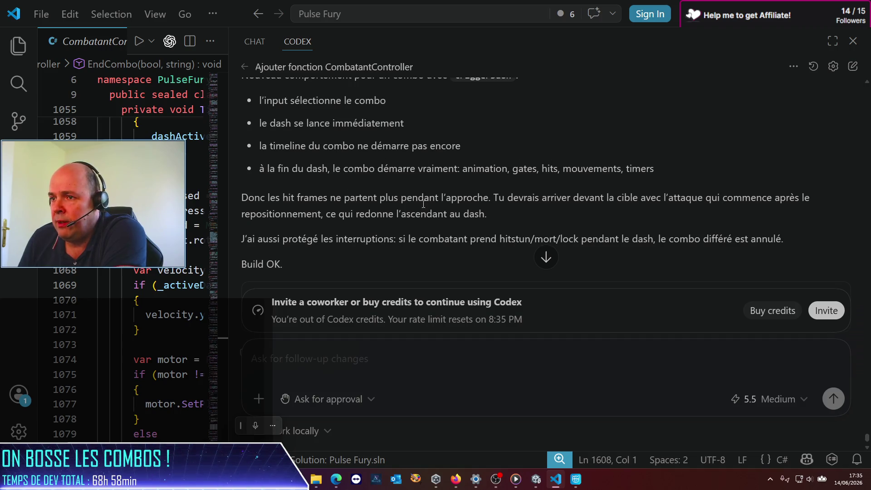
scroll(325, 216, "down", 2)
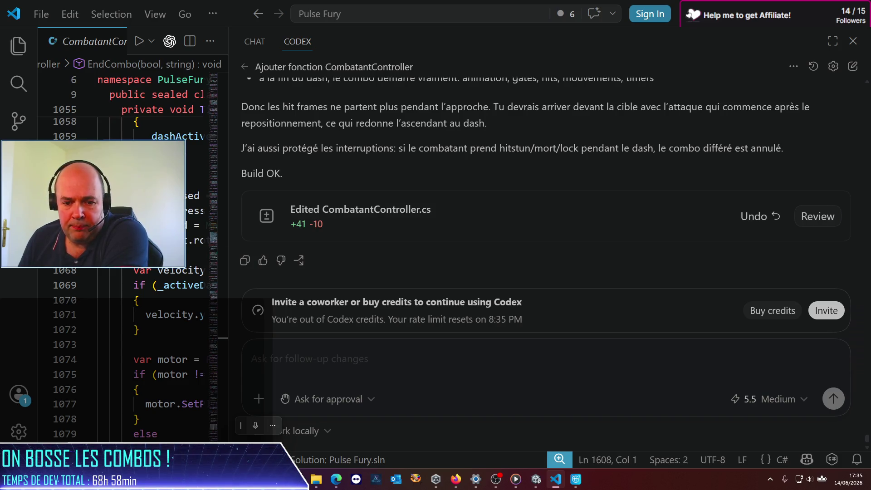
key("alt+Tab")
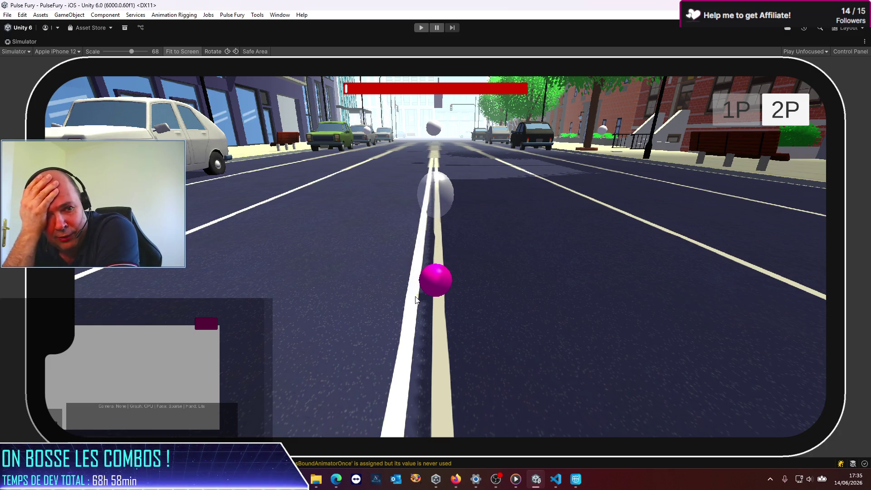
Step: Run a Play-mode test of the dash-then-combo change in the iPhone 12 Simulator, then stop it
left_click(418, 28)
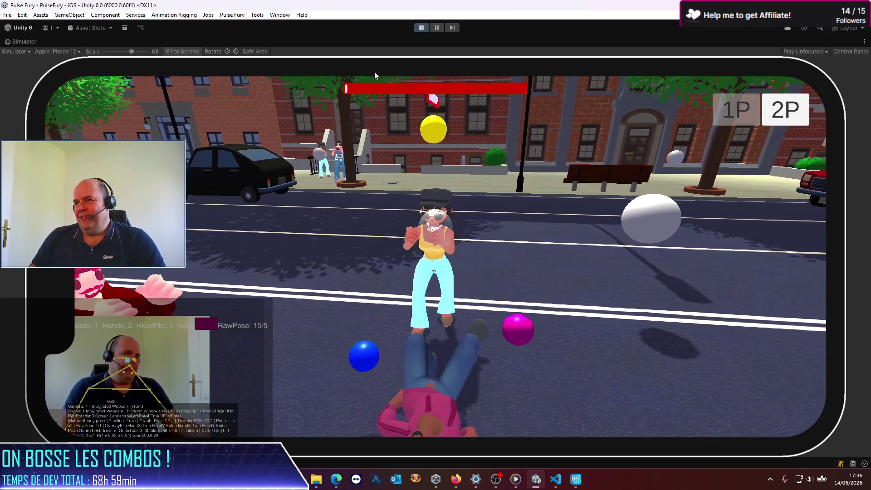
left_click(423, 28)
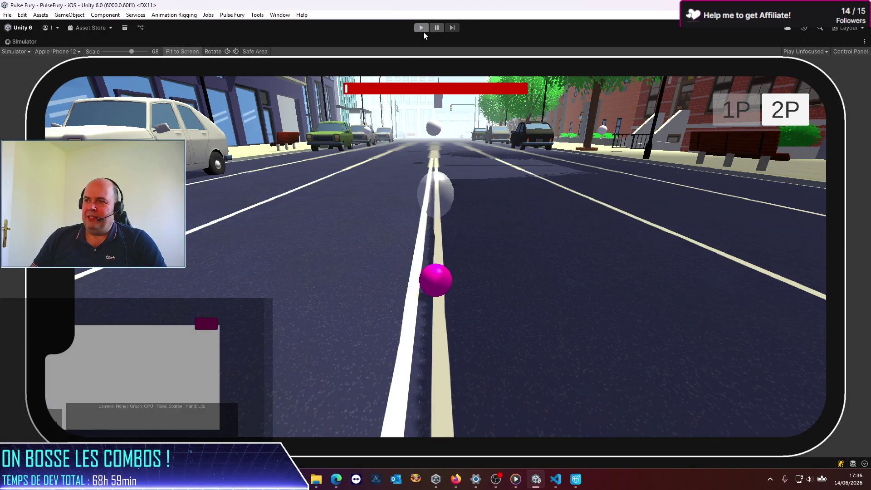
Step: Play-test a fight against the street opponents, then exit Play mode
left_click(421, 29)
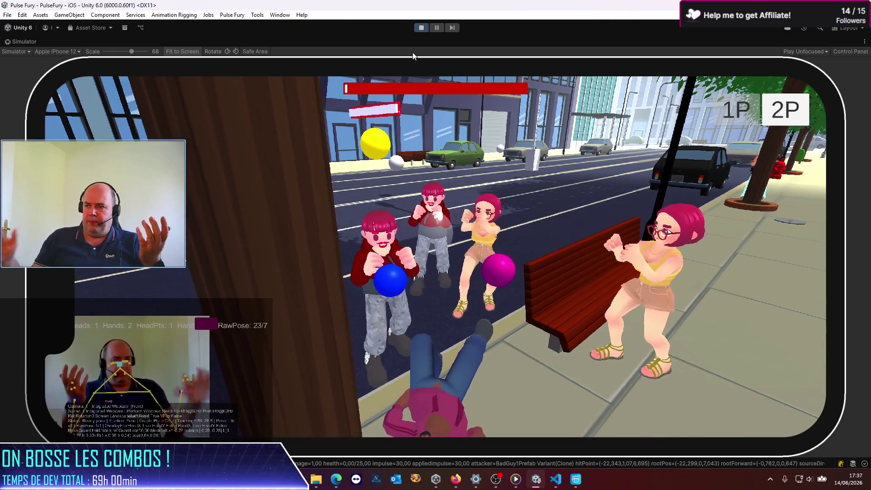
left_click(424, 30)
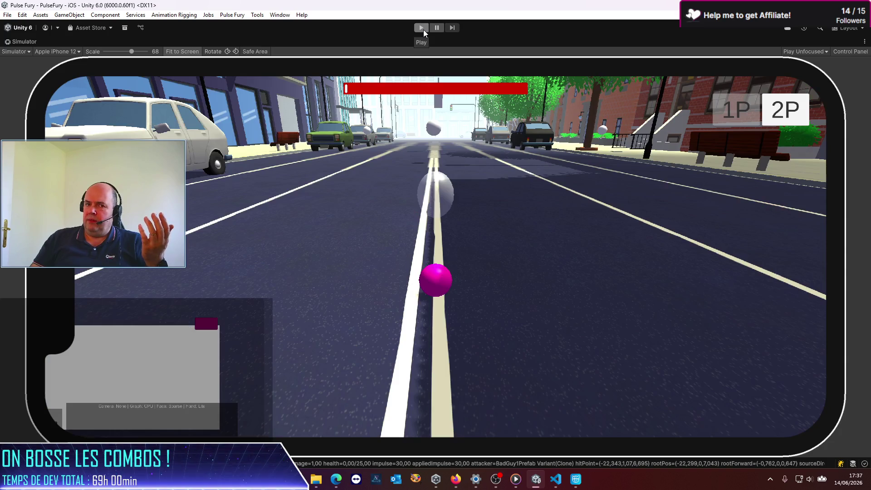
Step: Run another combo test against two sidewalk enemies, then stop Play mode
left_click(424, 29)
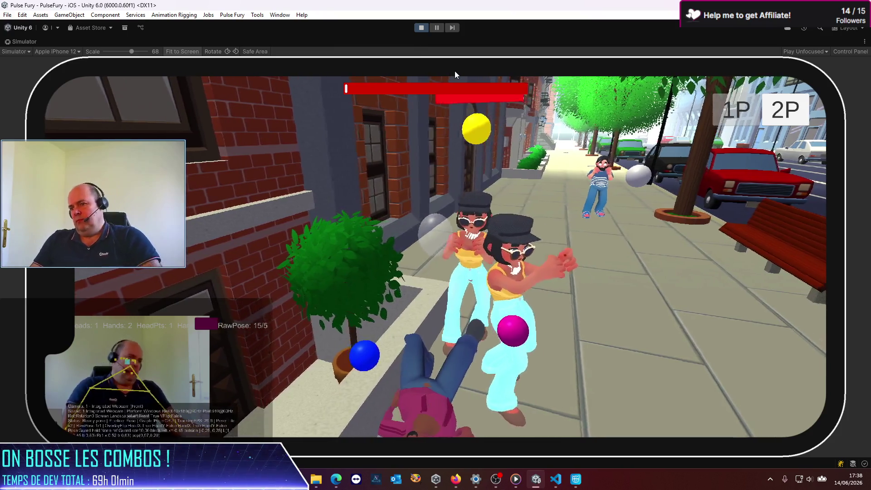
left_click(421, 27)
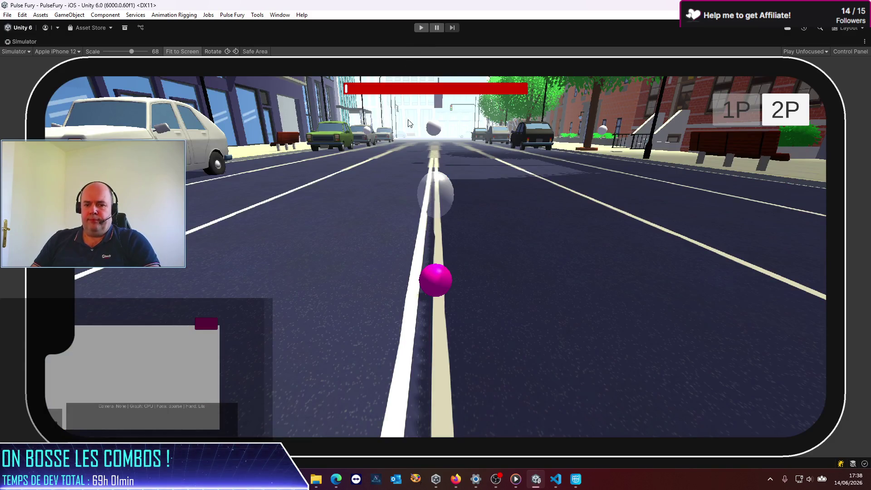
Step: Start Play mode again to keep testing dash combos against two street enemies
left_click(422, 28)
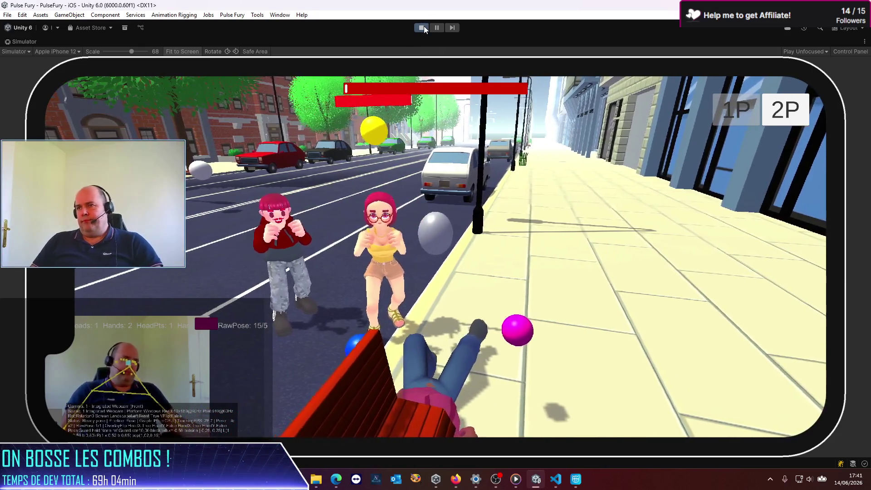
Step: Stop the running play test and switch over to the browser window
left_click(422, 27)
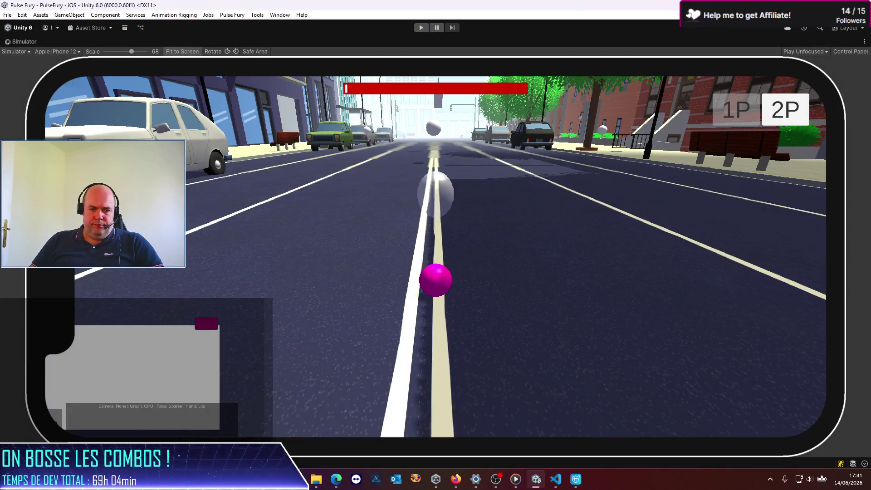
key("alt+Tab")
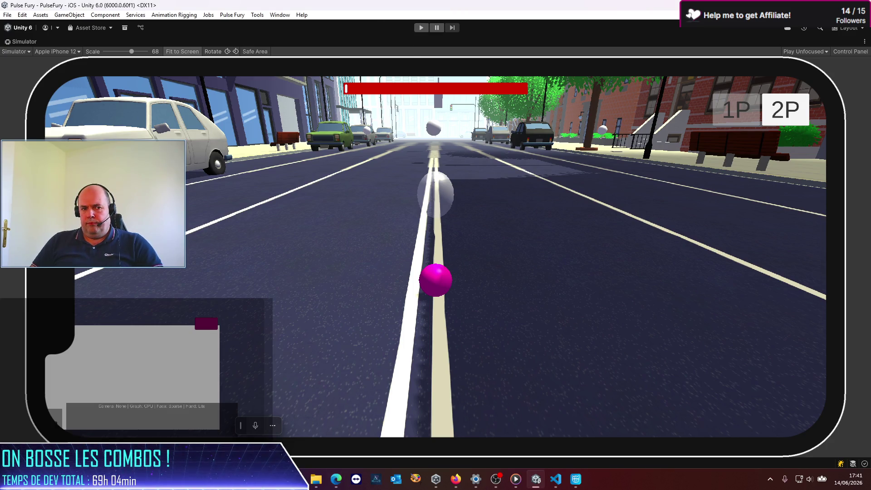
Step: Start a new play test with the updated code, waiting through the asset import
left_click(421, 28)
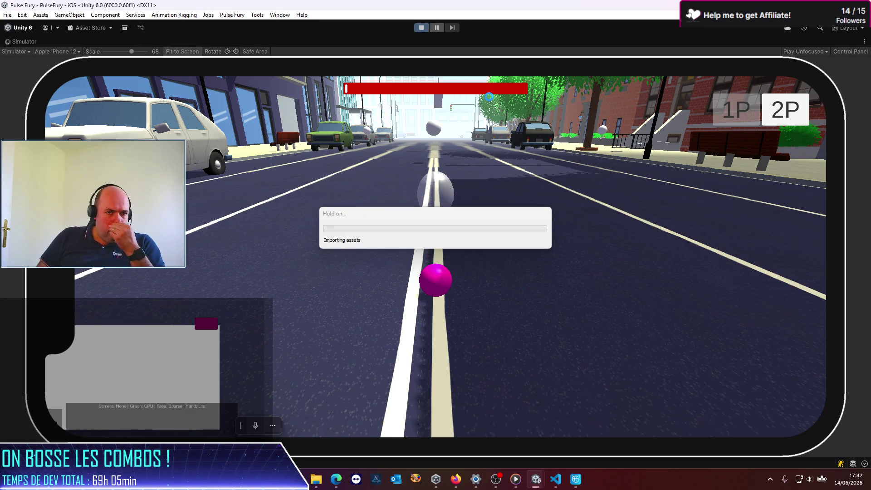